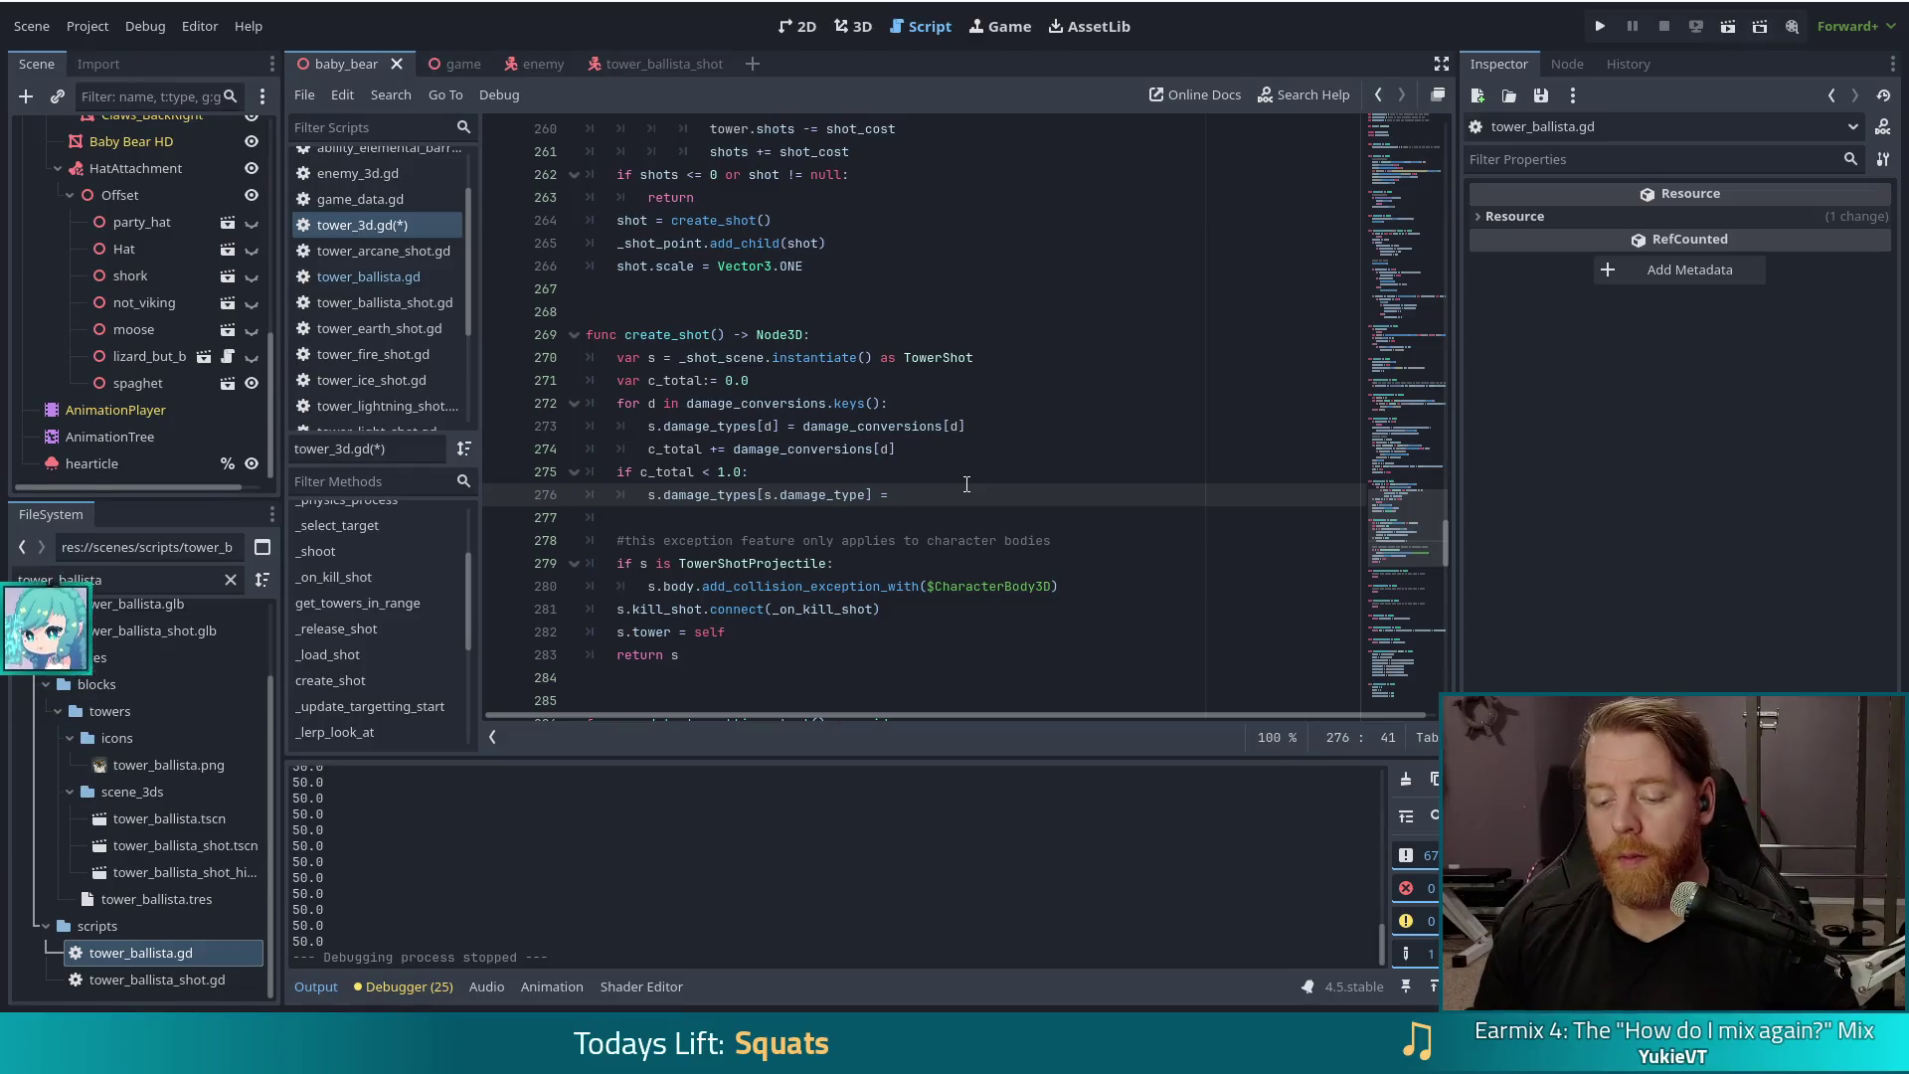
# Step: Complete line 276 as '1.0 - c_total', save tower_3d.gd, and inspect line 273's damage_conversions
pyautogui.write('c_tota')
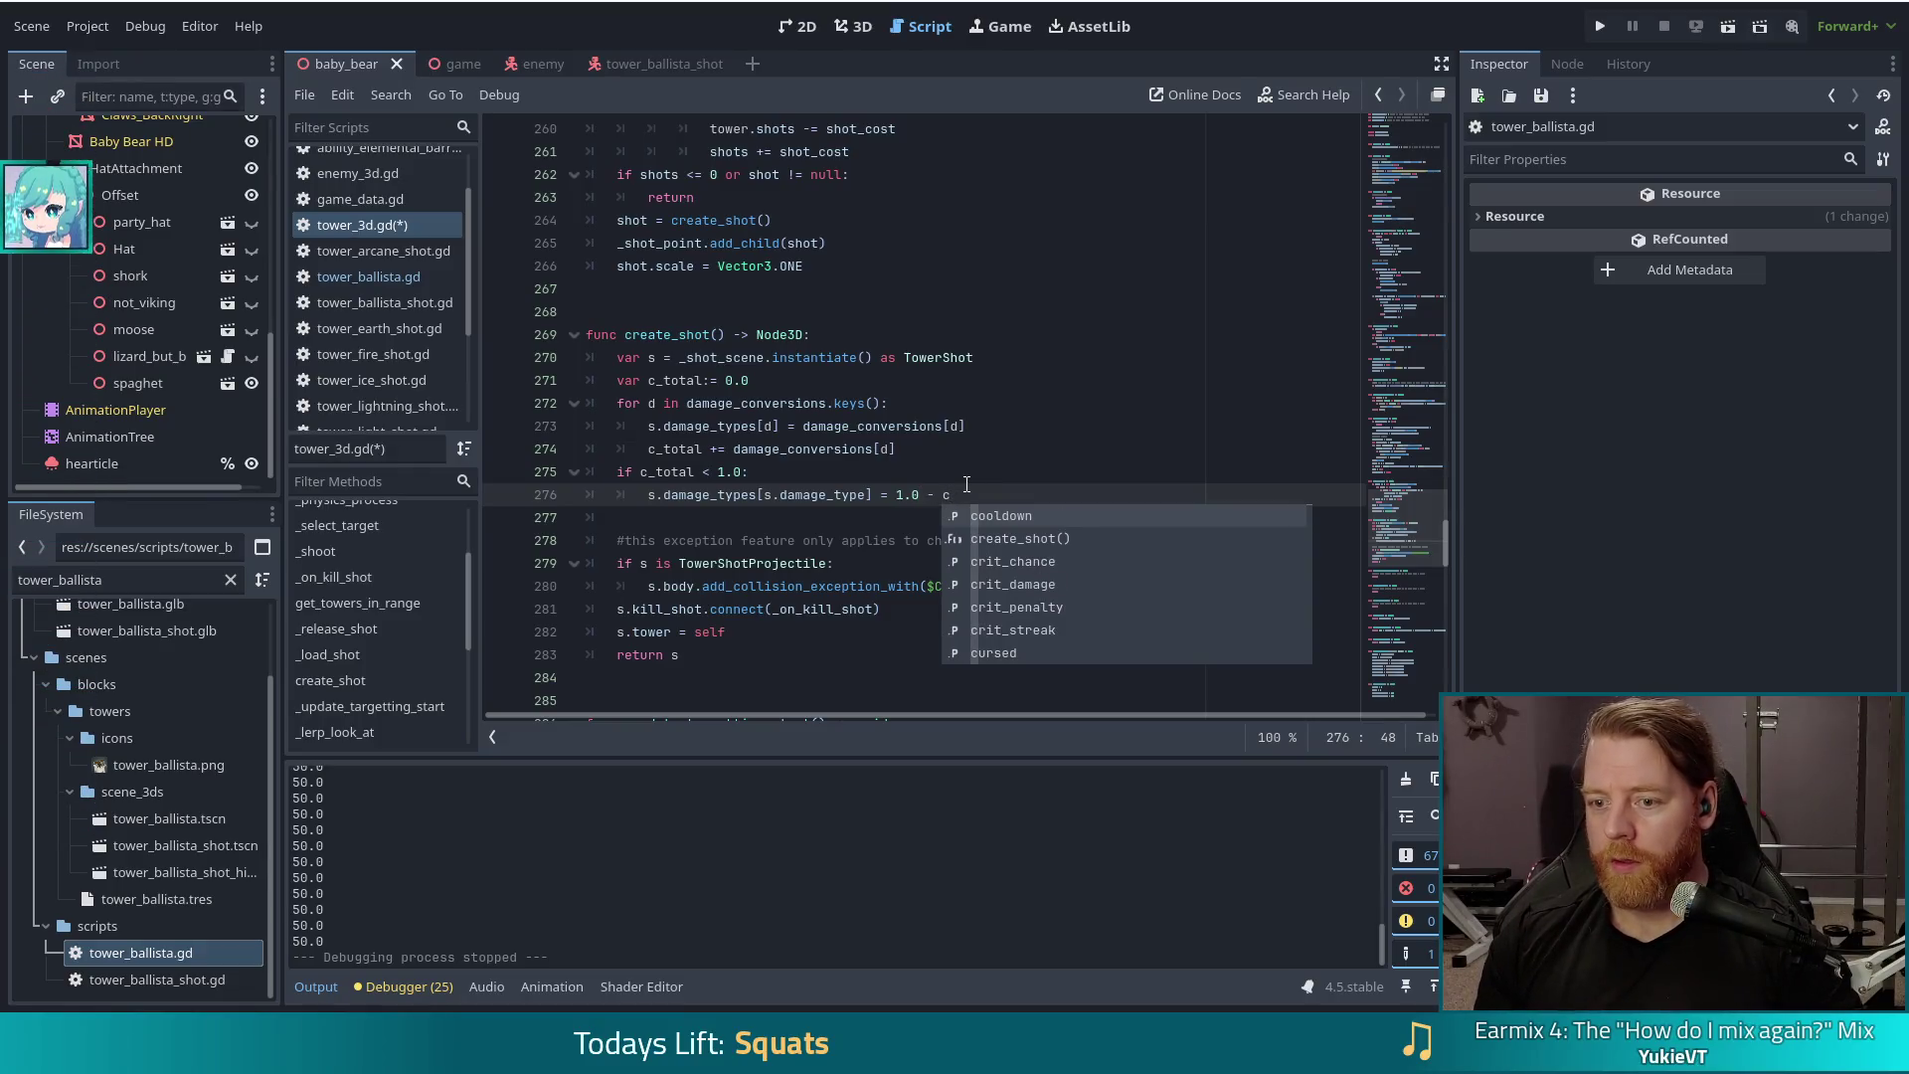
pyautogui.write('l')
pyautogui.hotkey('ctrl', 's')
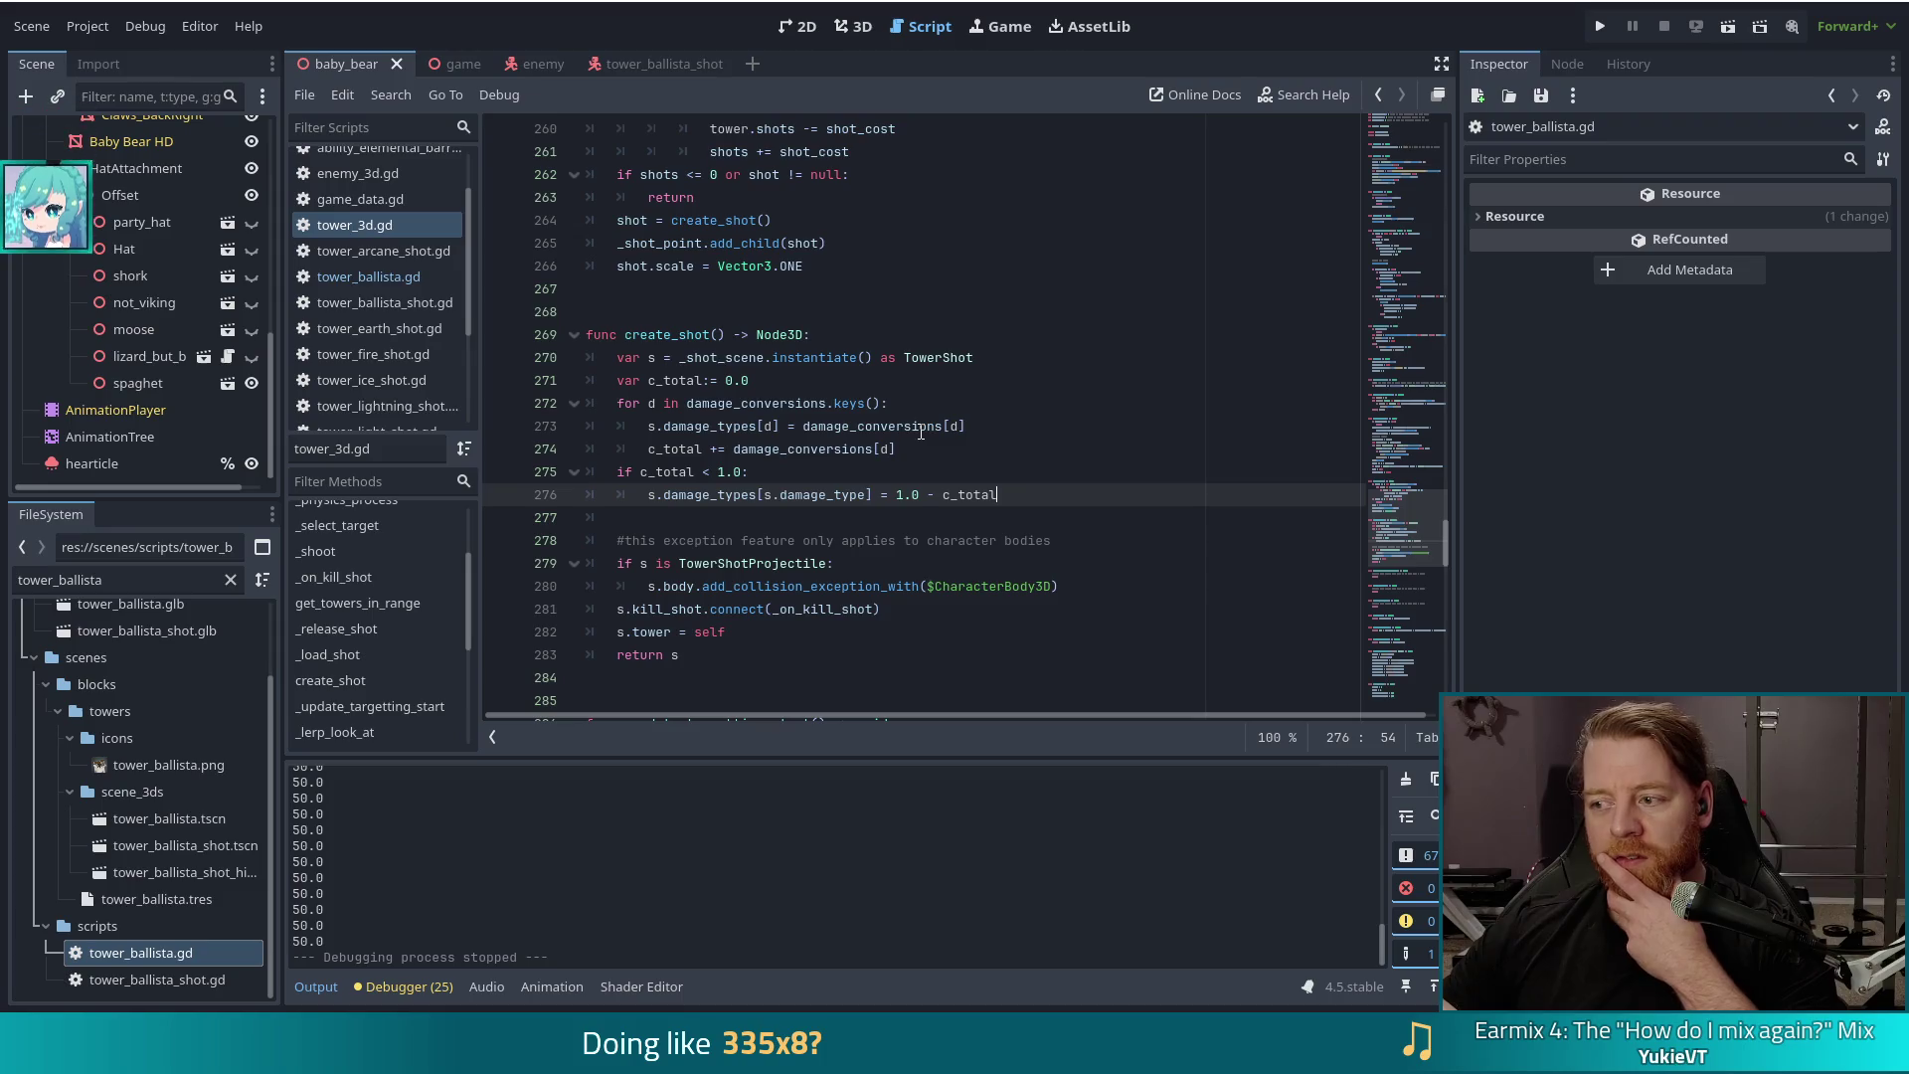
pyautogui.click(888, 425)
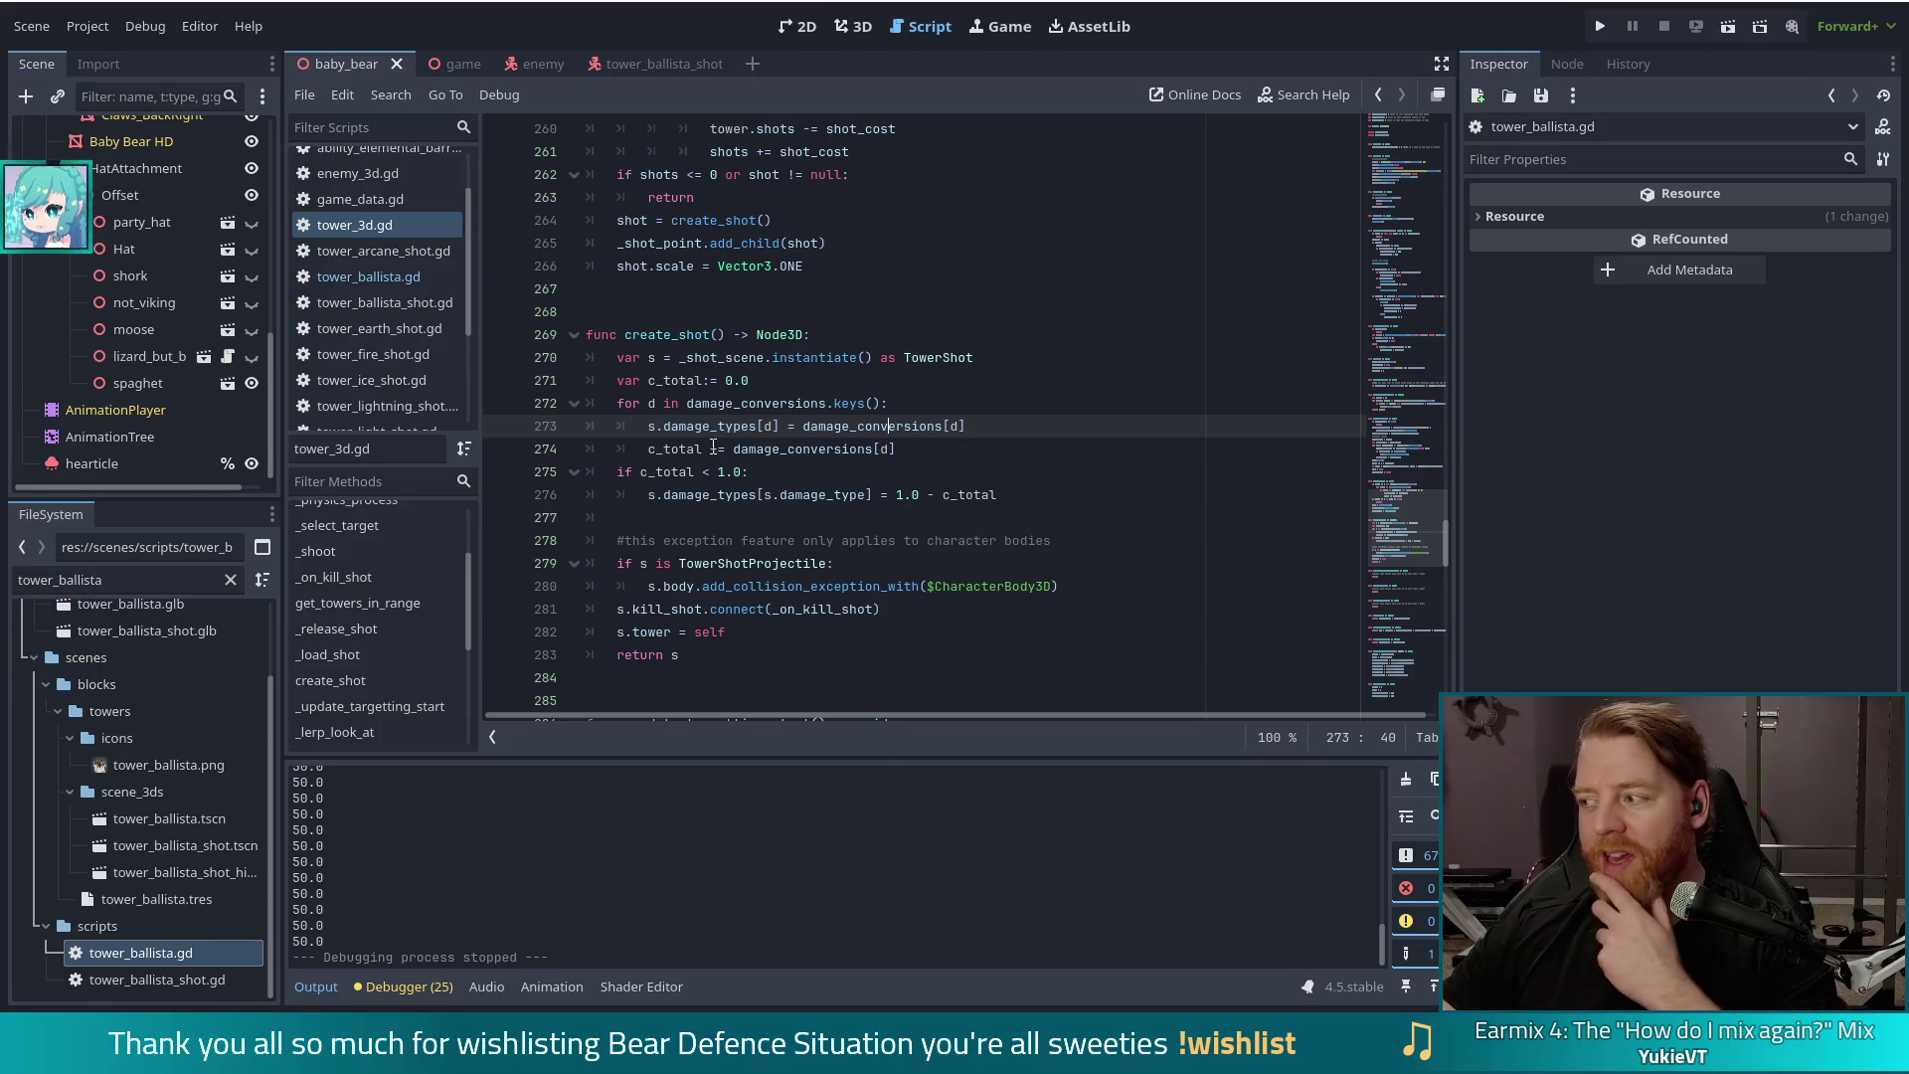
pyautogui.moveTo(706, 438)
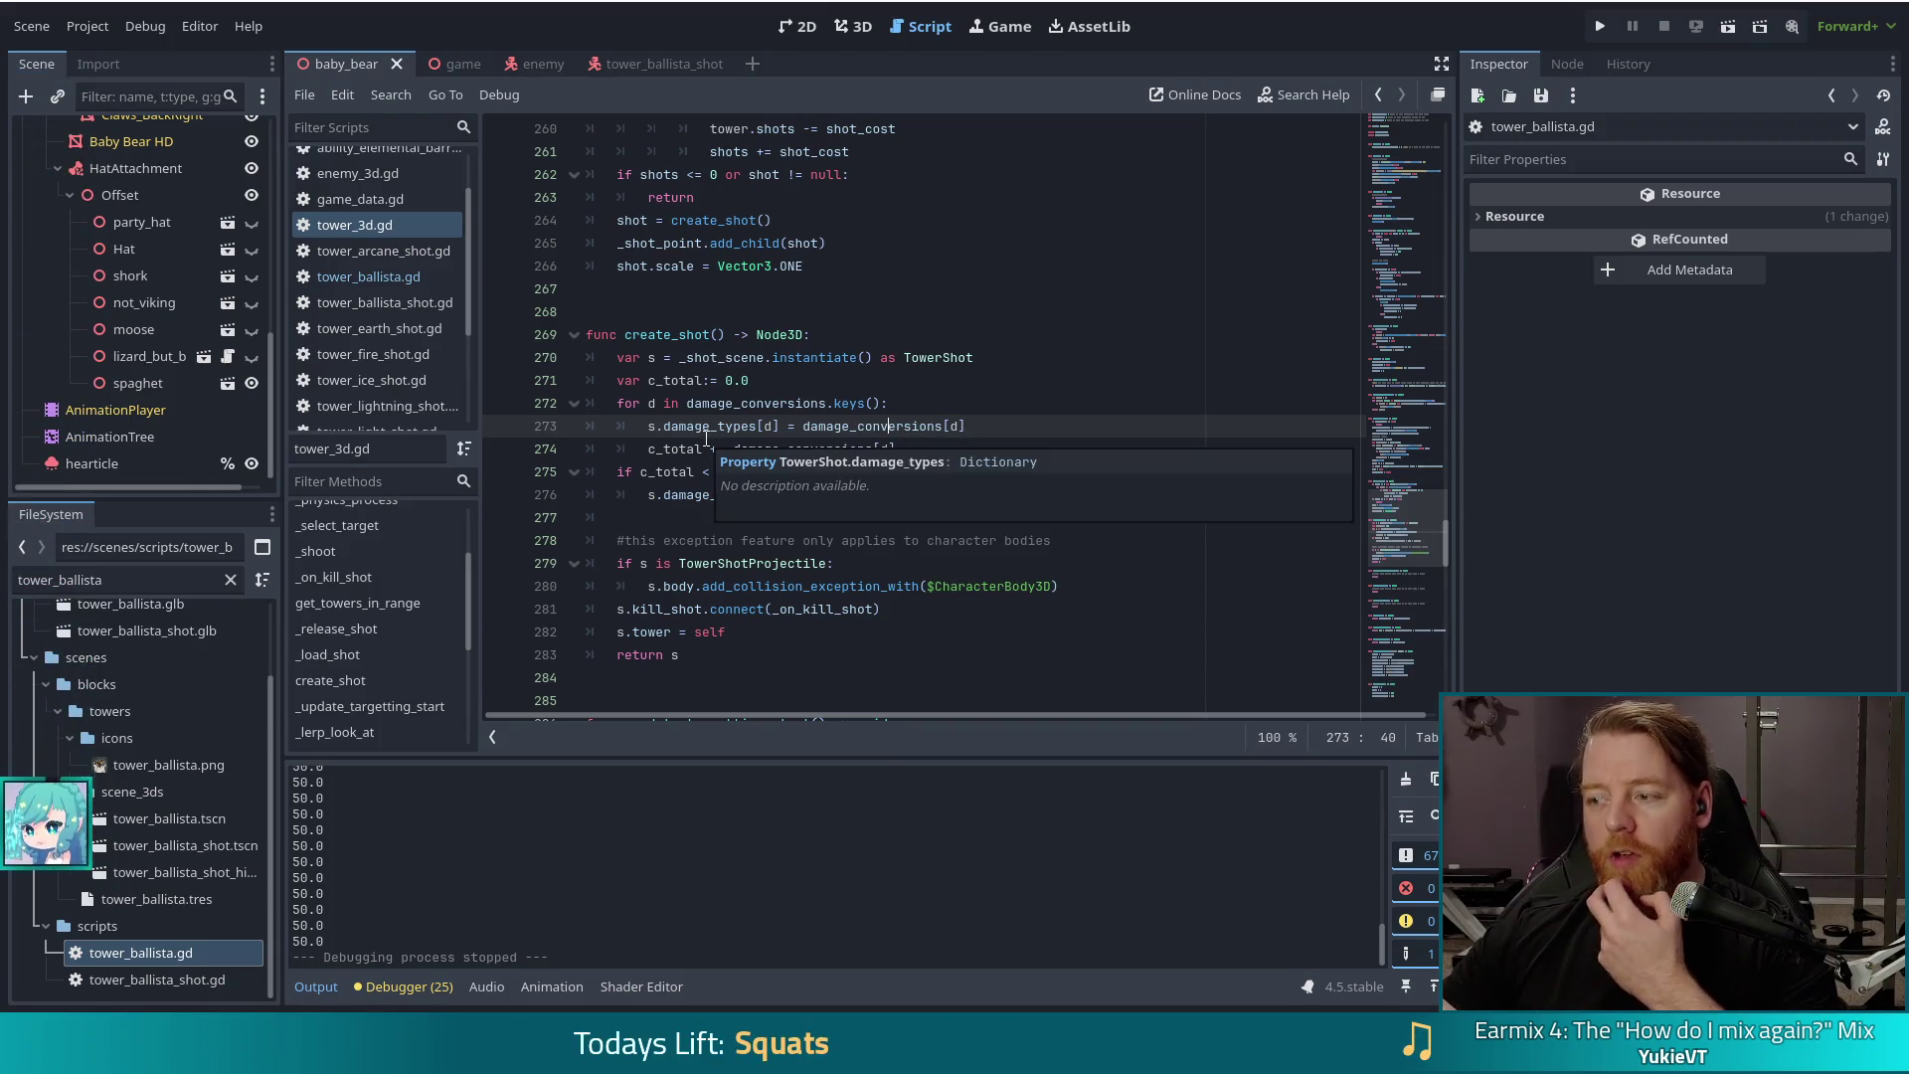
# Step: Run the project, start a new game, and dismiss the level 1 wave info
pyautogui.click(1607, 30)
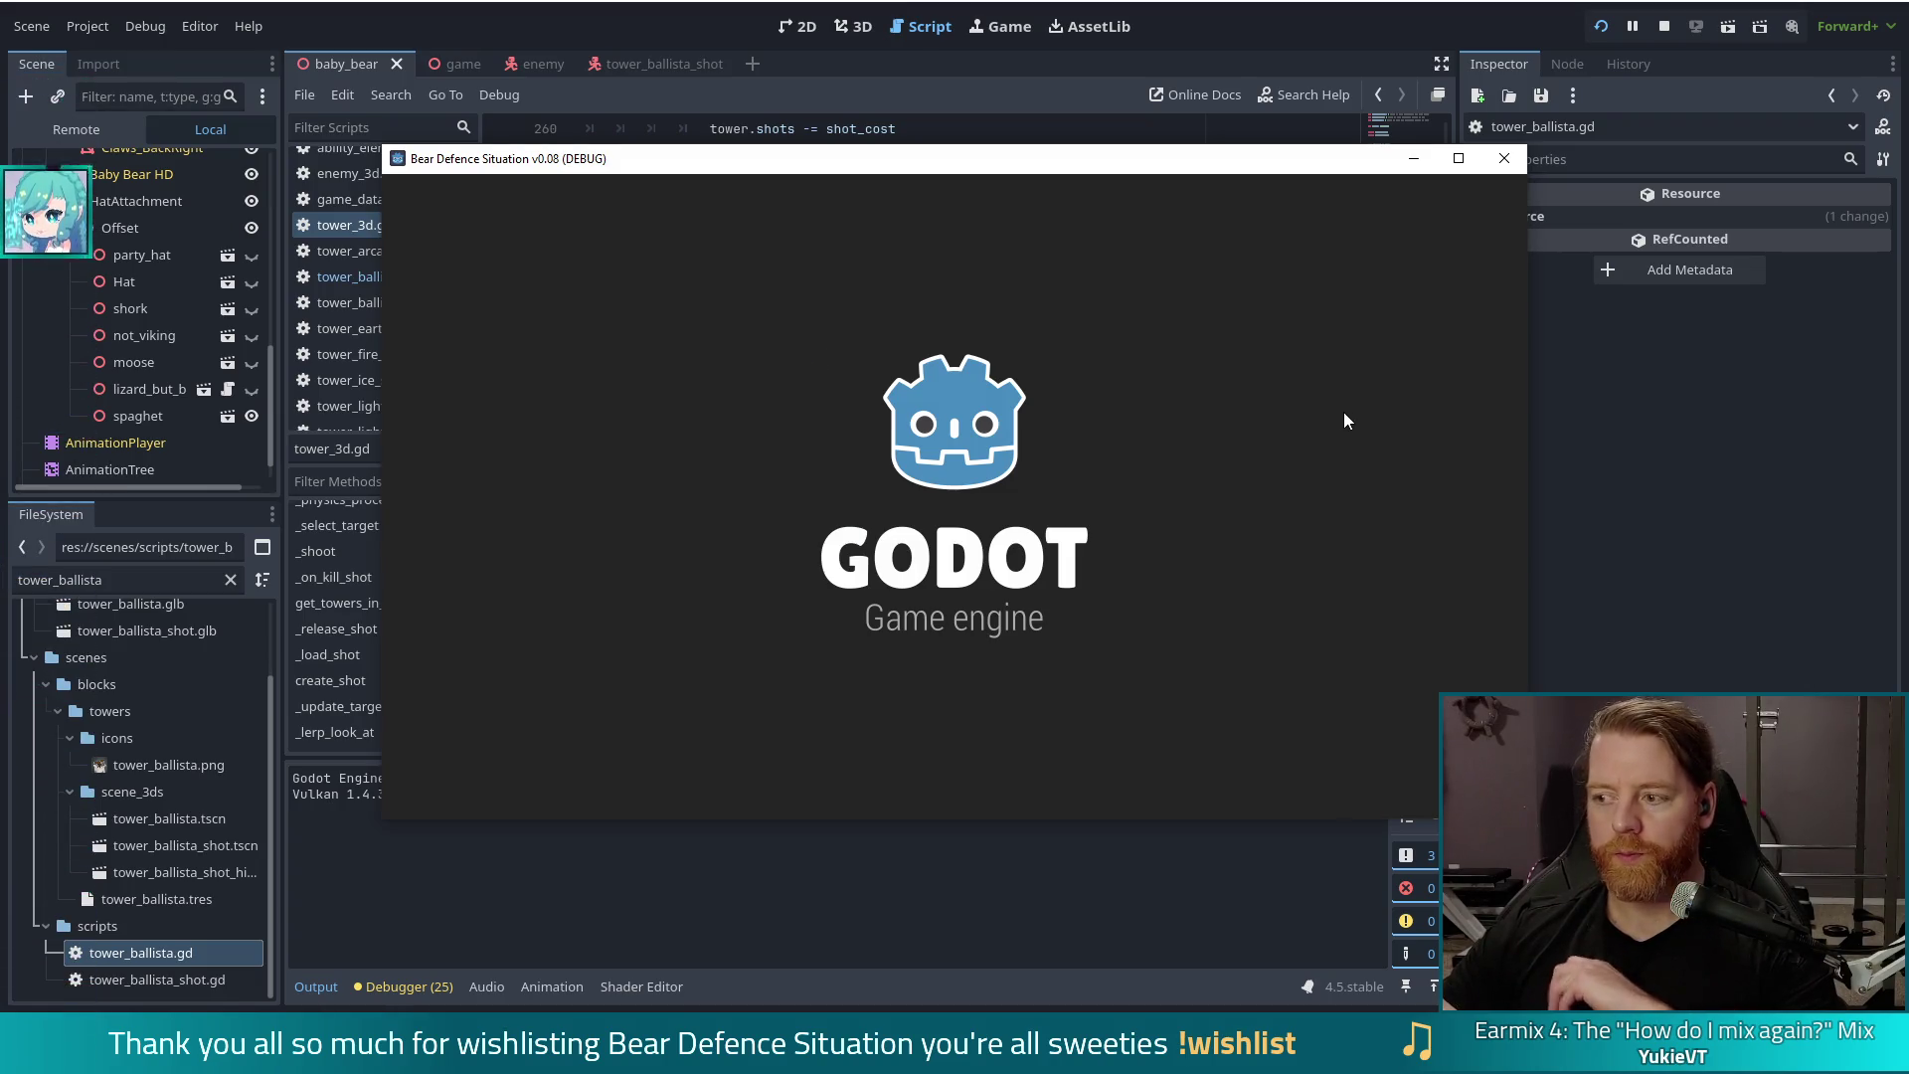
pyautogui.press('Return')
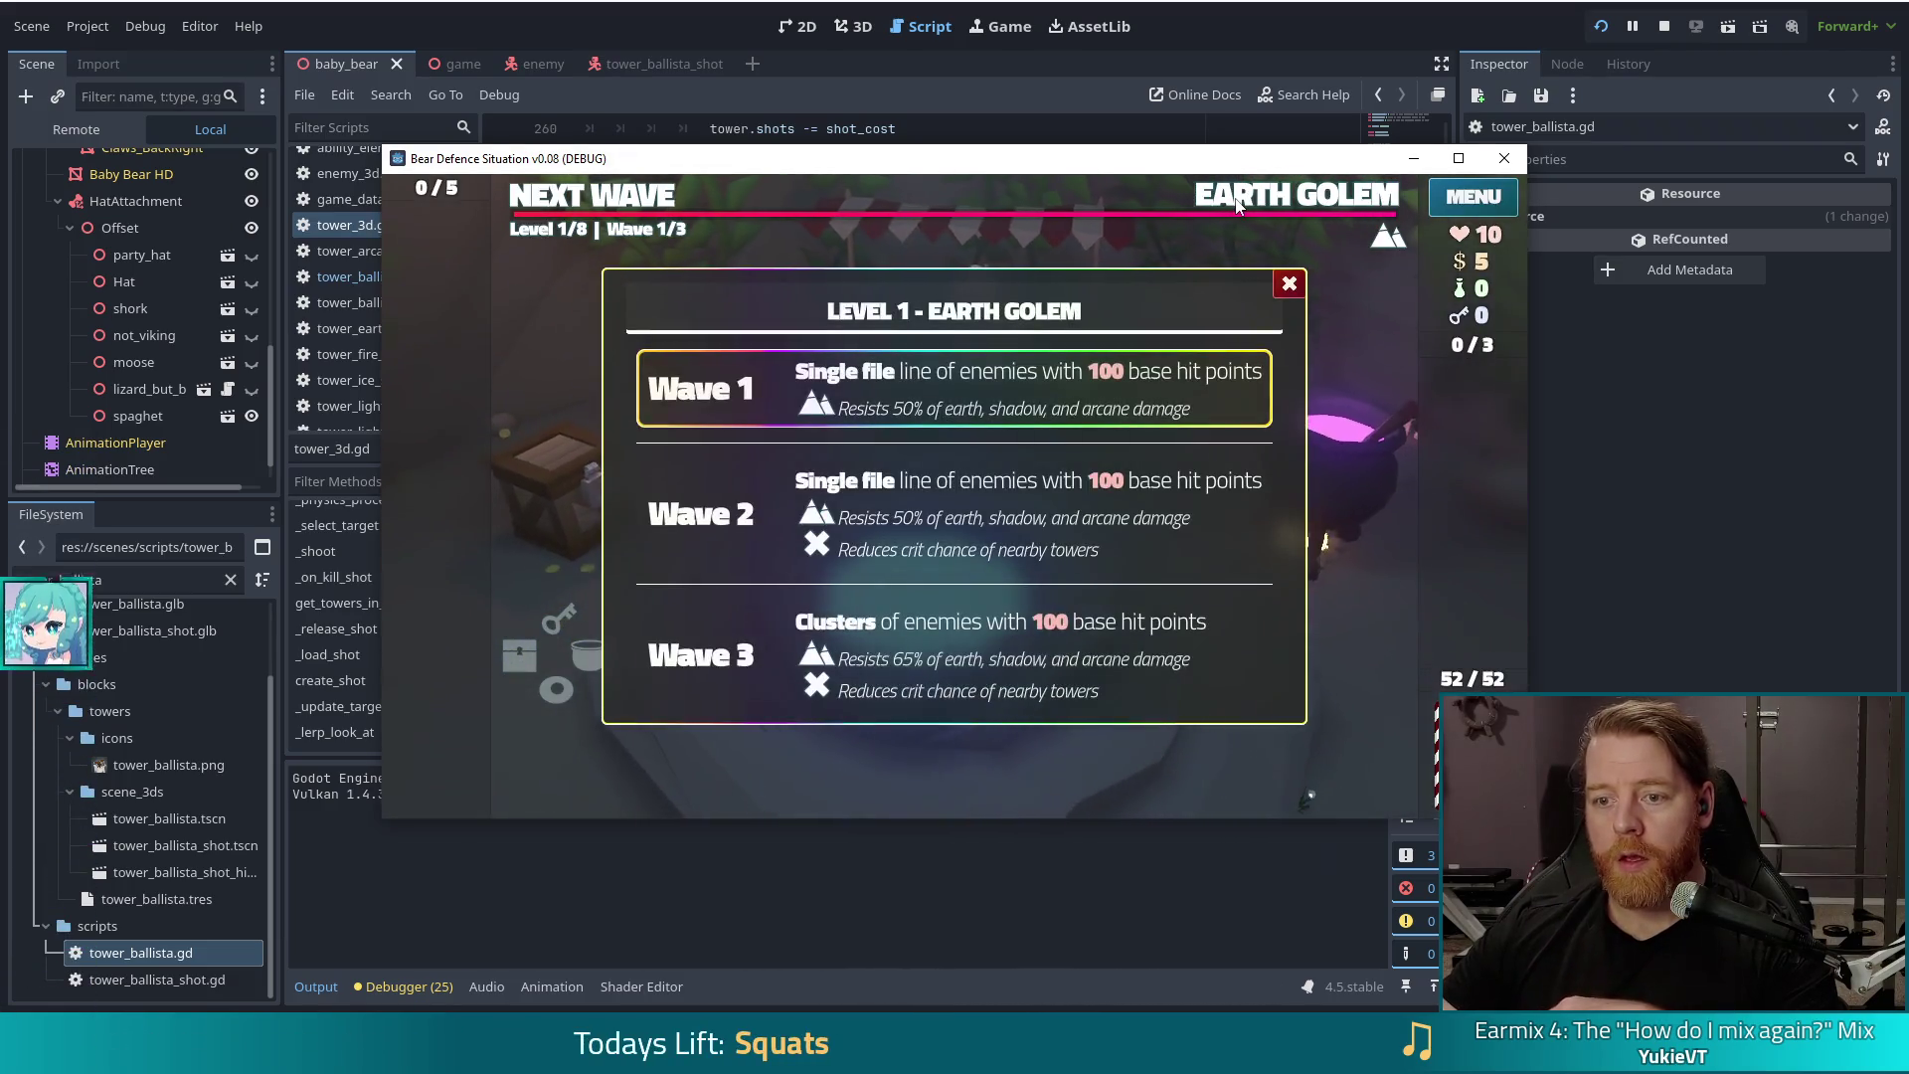
pyautogui.press('Escape')
# Step: Use the console to set the enemy to golem_crystal and run the test kit
pyautogui.press('`')
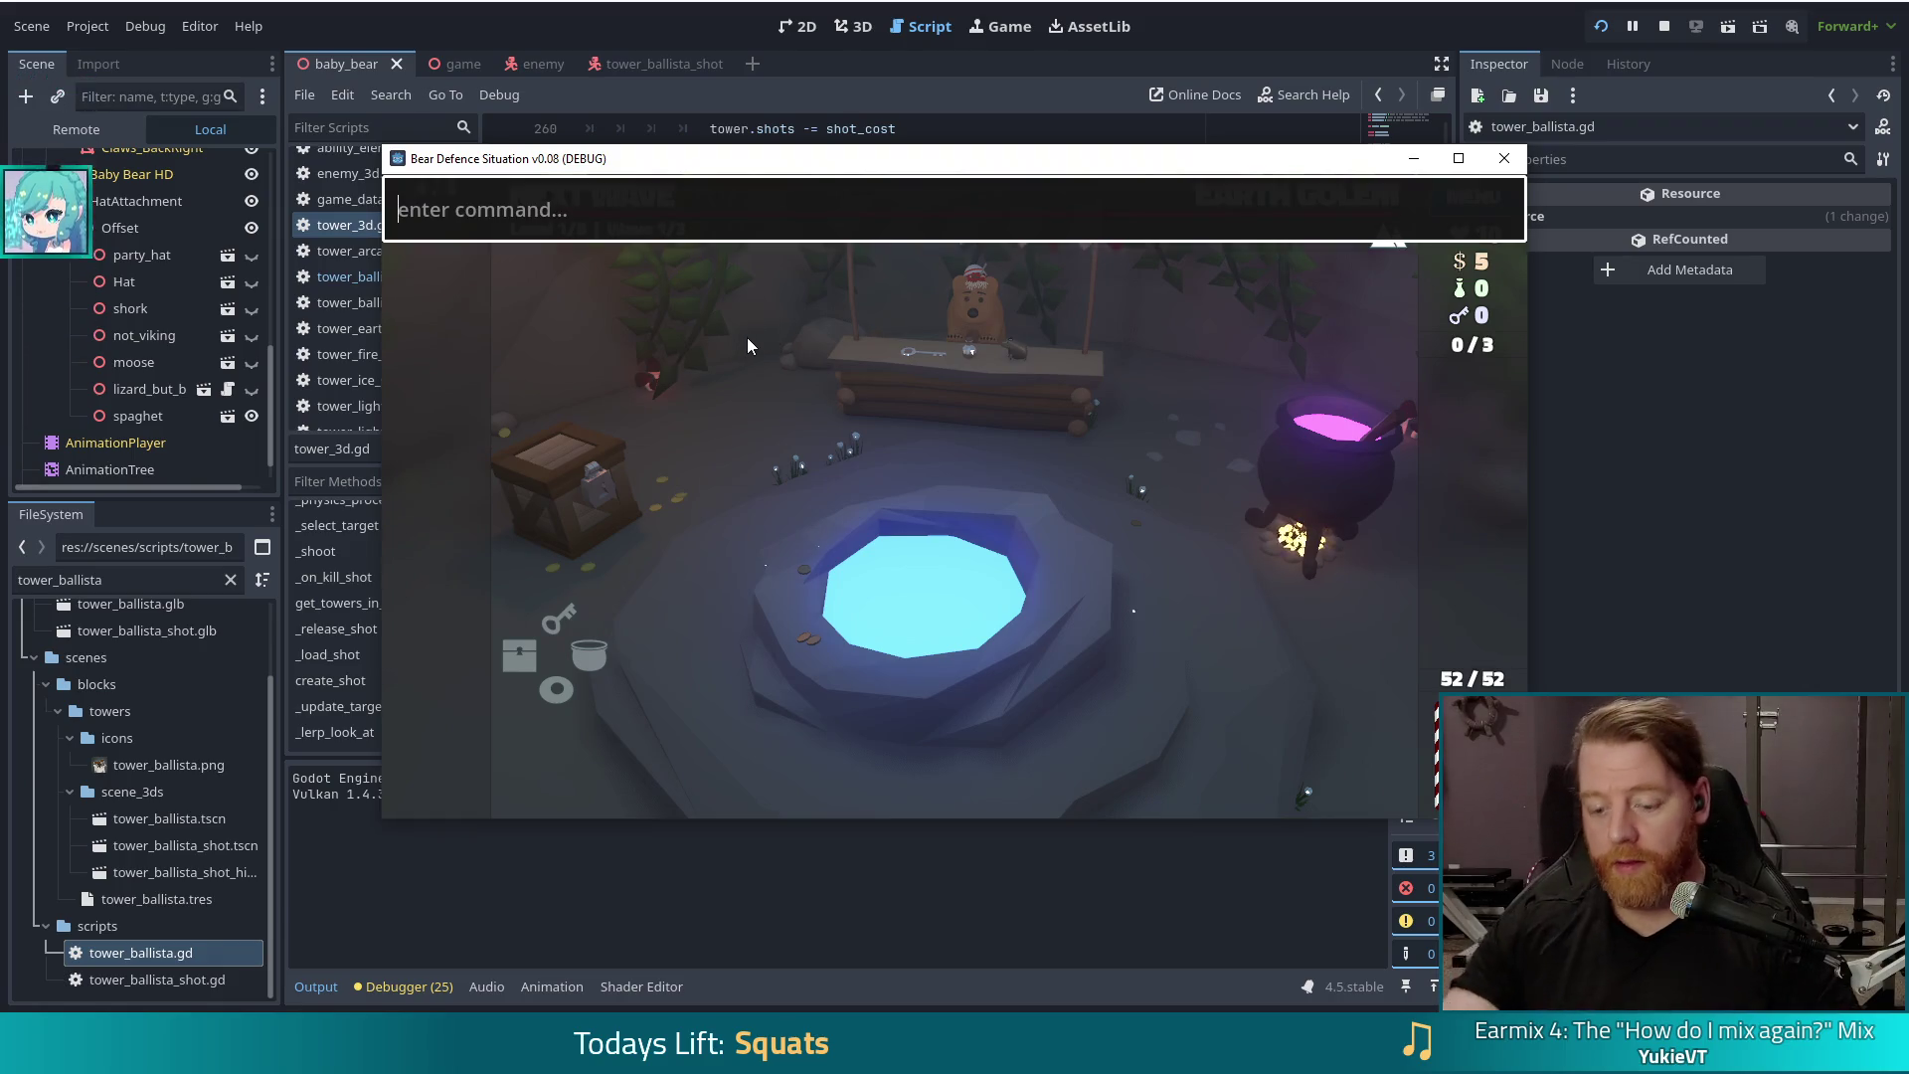
pyautogui.write('set_enemy golem_crystals')
pyautogui.press('Return')
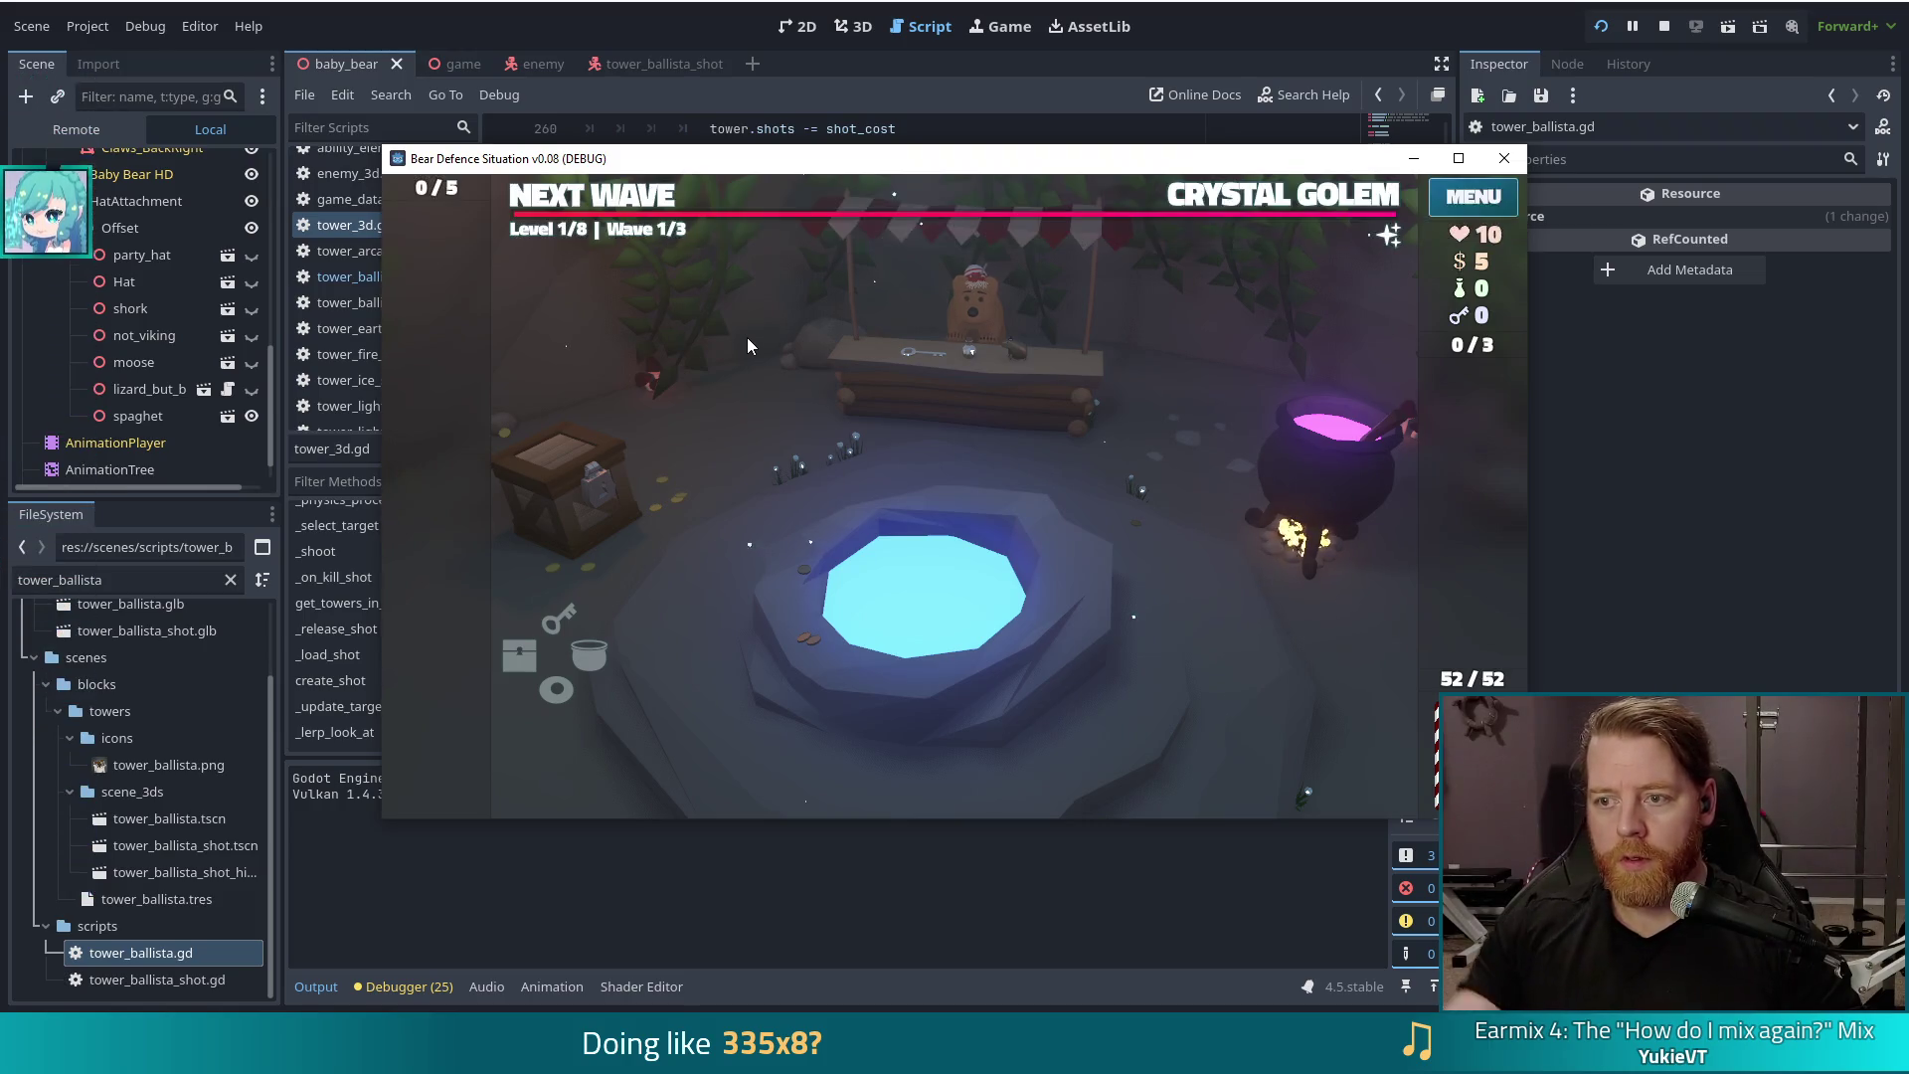
pyautogui.press('`')
pyautogui.write('test')
pyautogui.write('it')
pyautogui.press('Return')
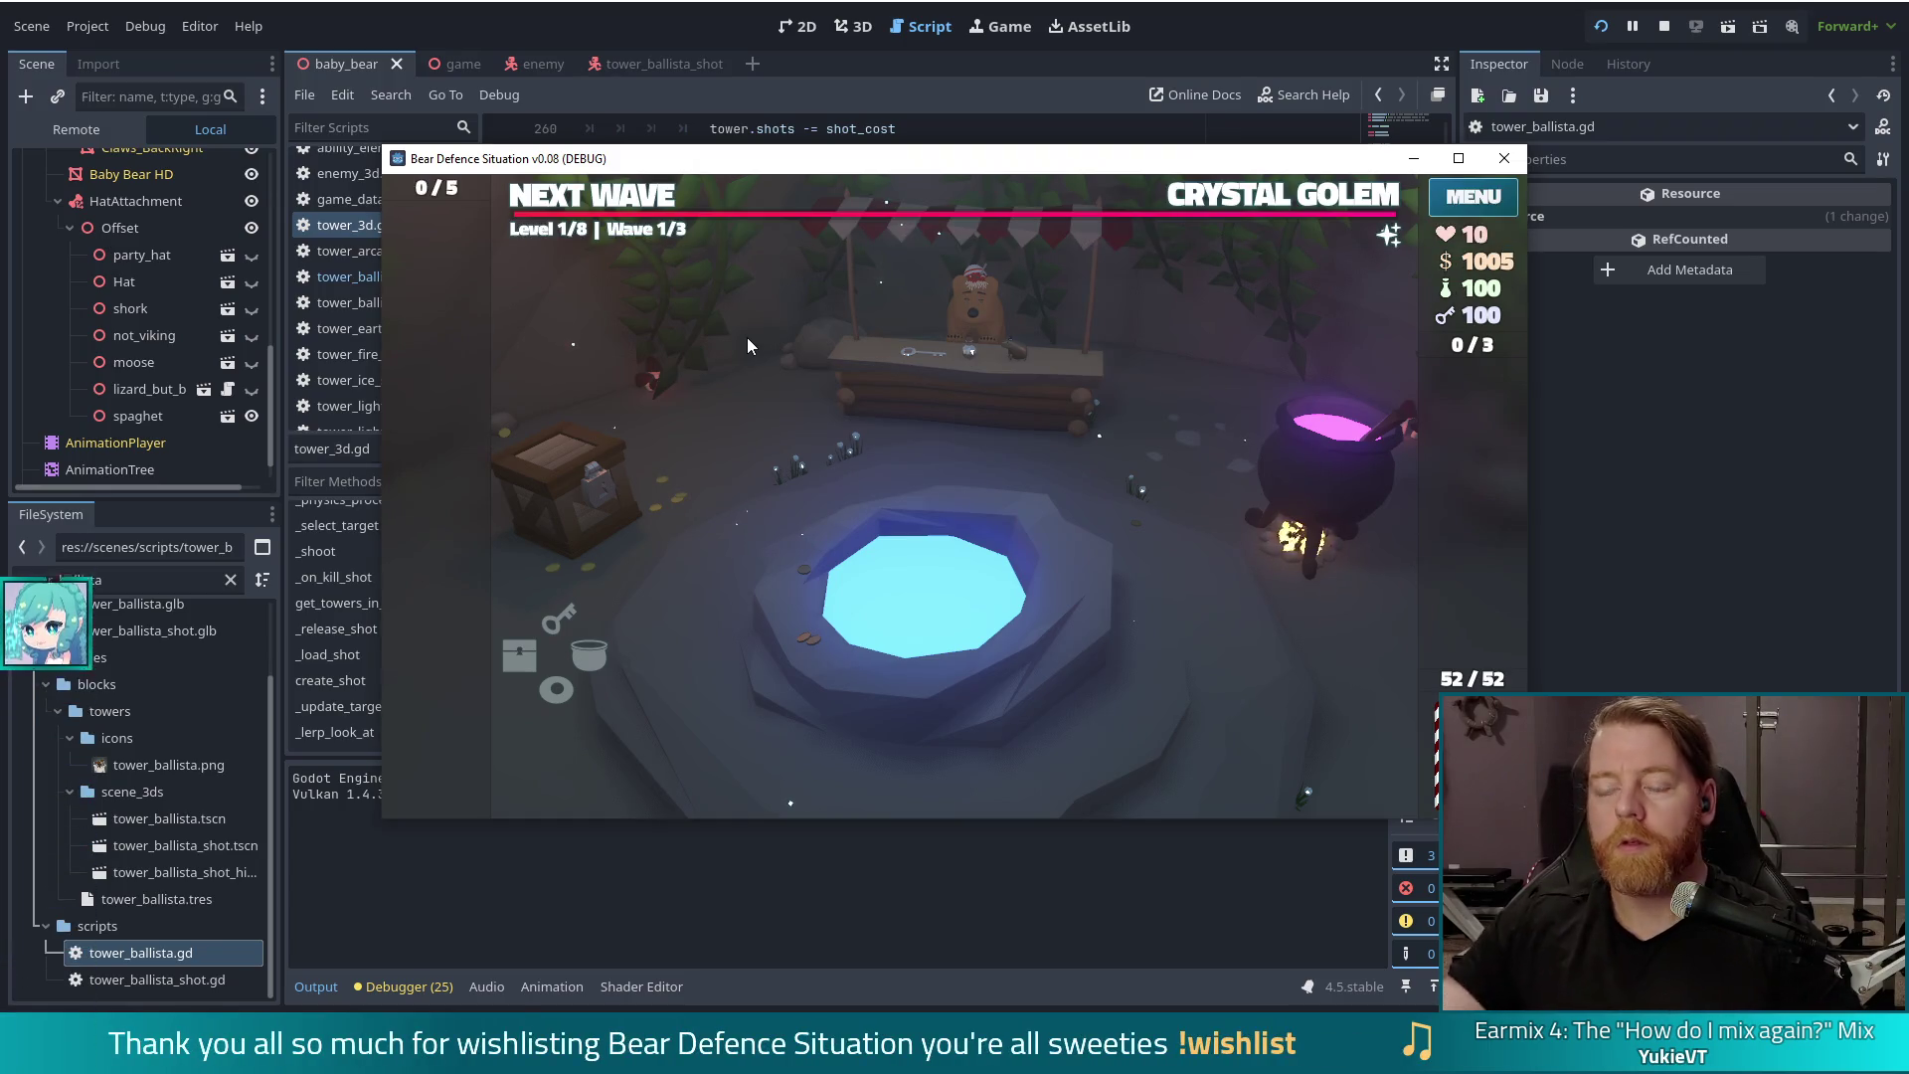
# Step: Start the level and discard a selected card for a fresh draw
pyautogui.click(604, 202)
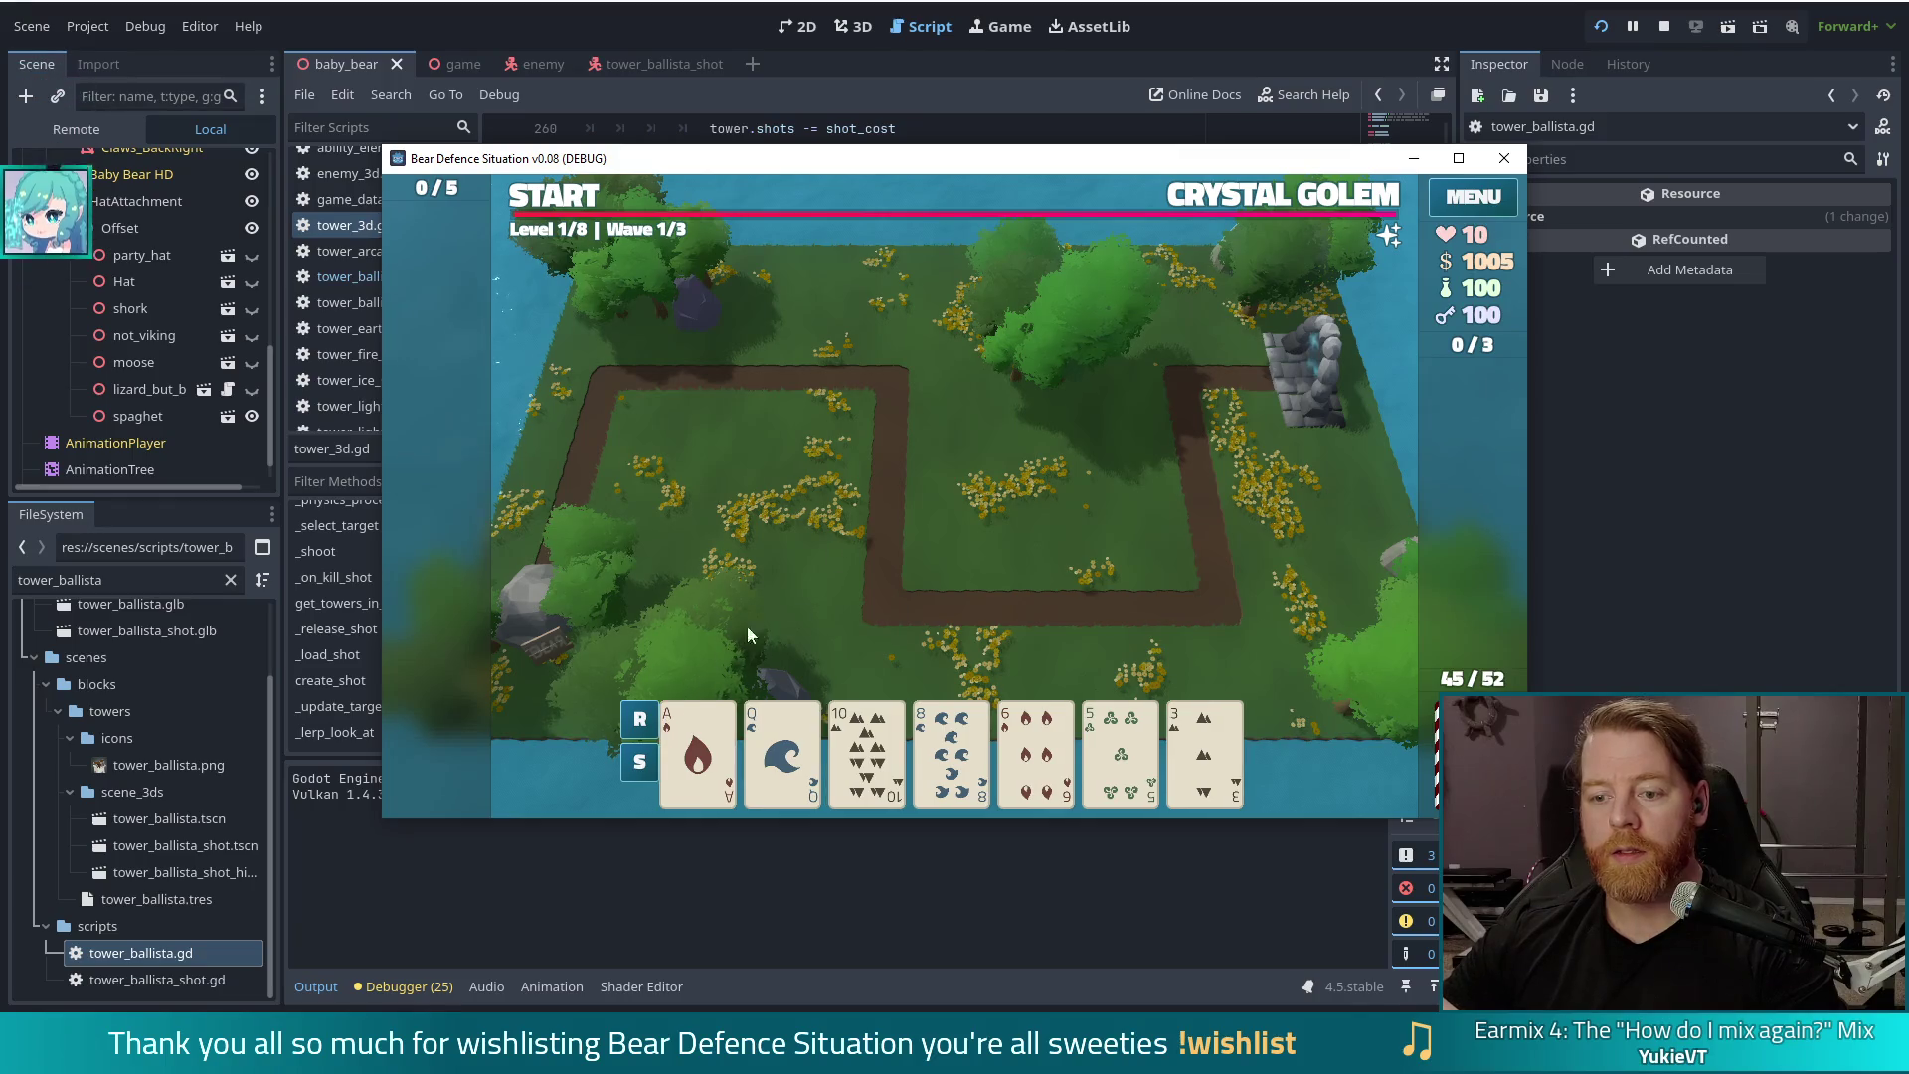
pyautogui.click(1121, 741)
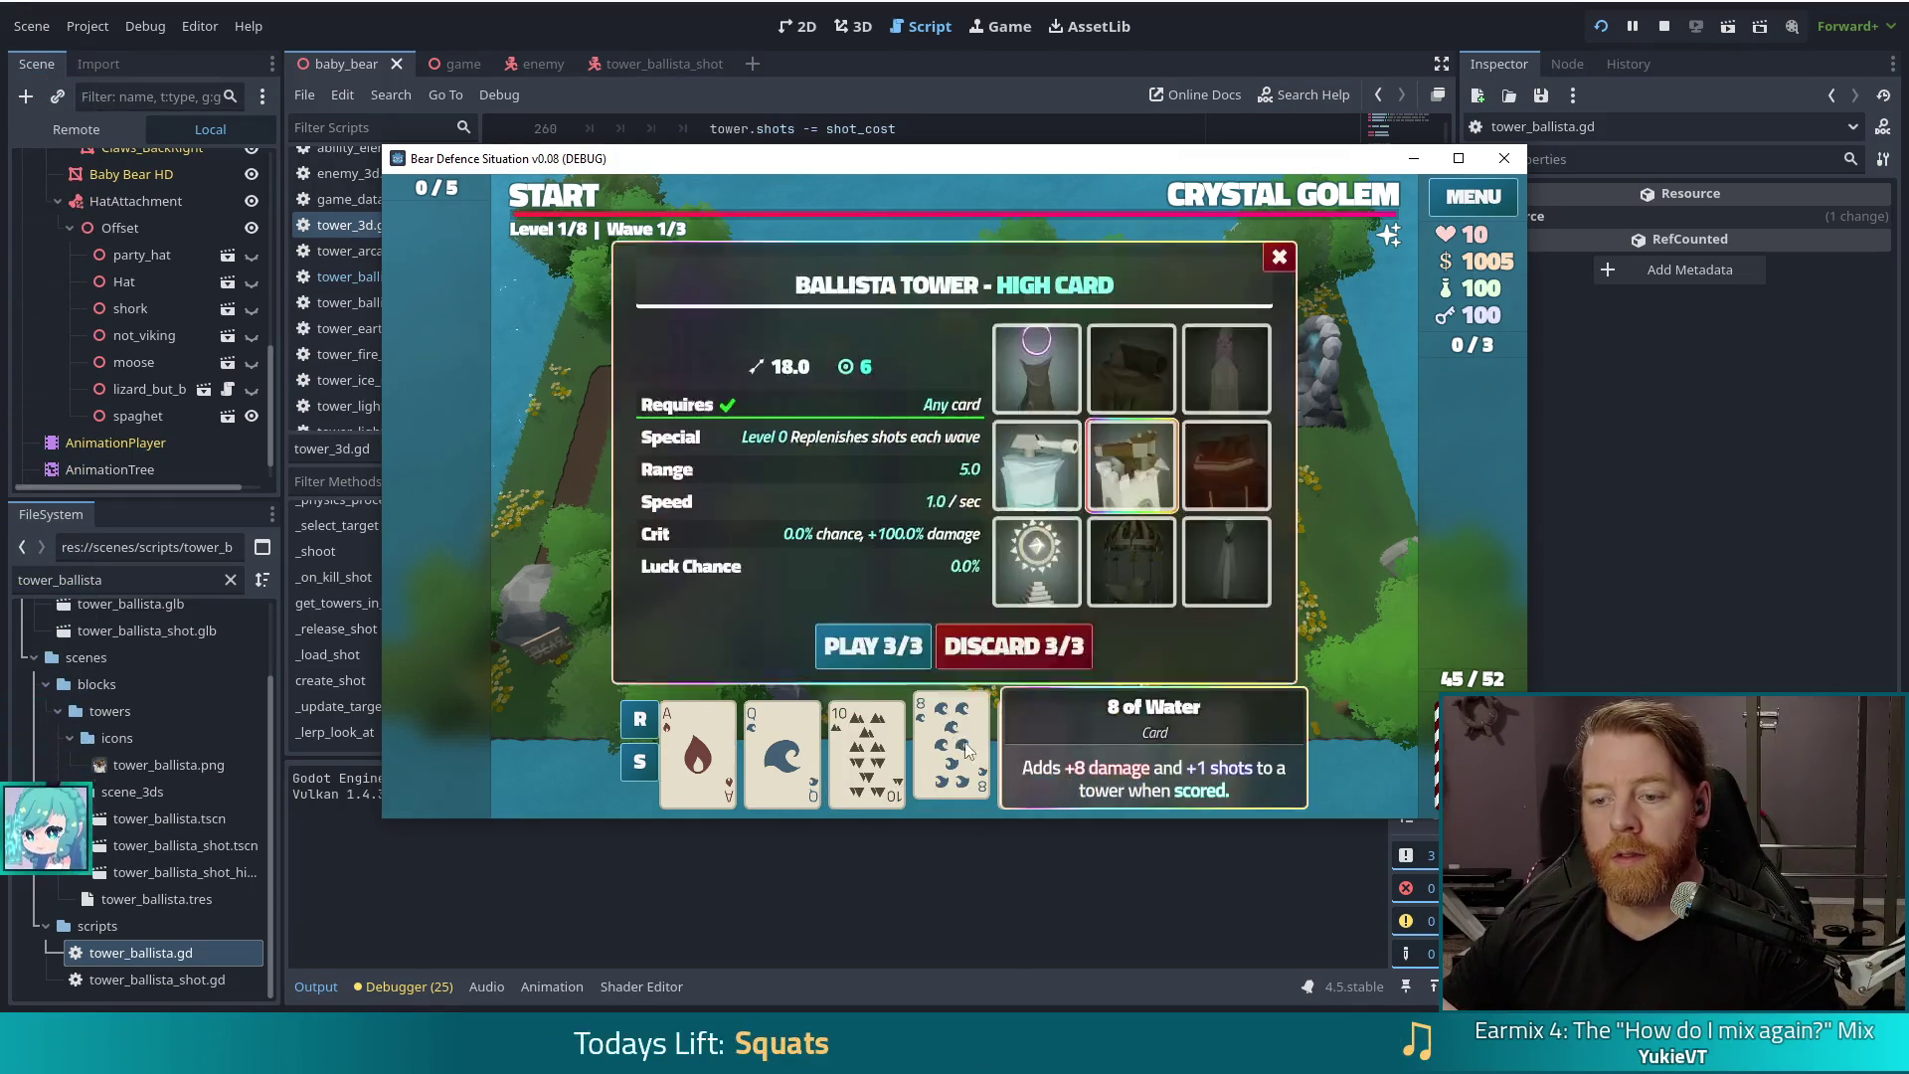
pyautogui.click(1041, 636)
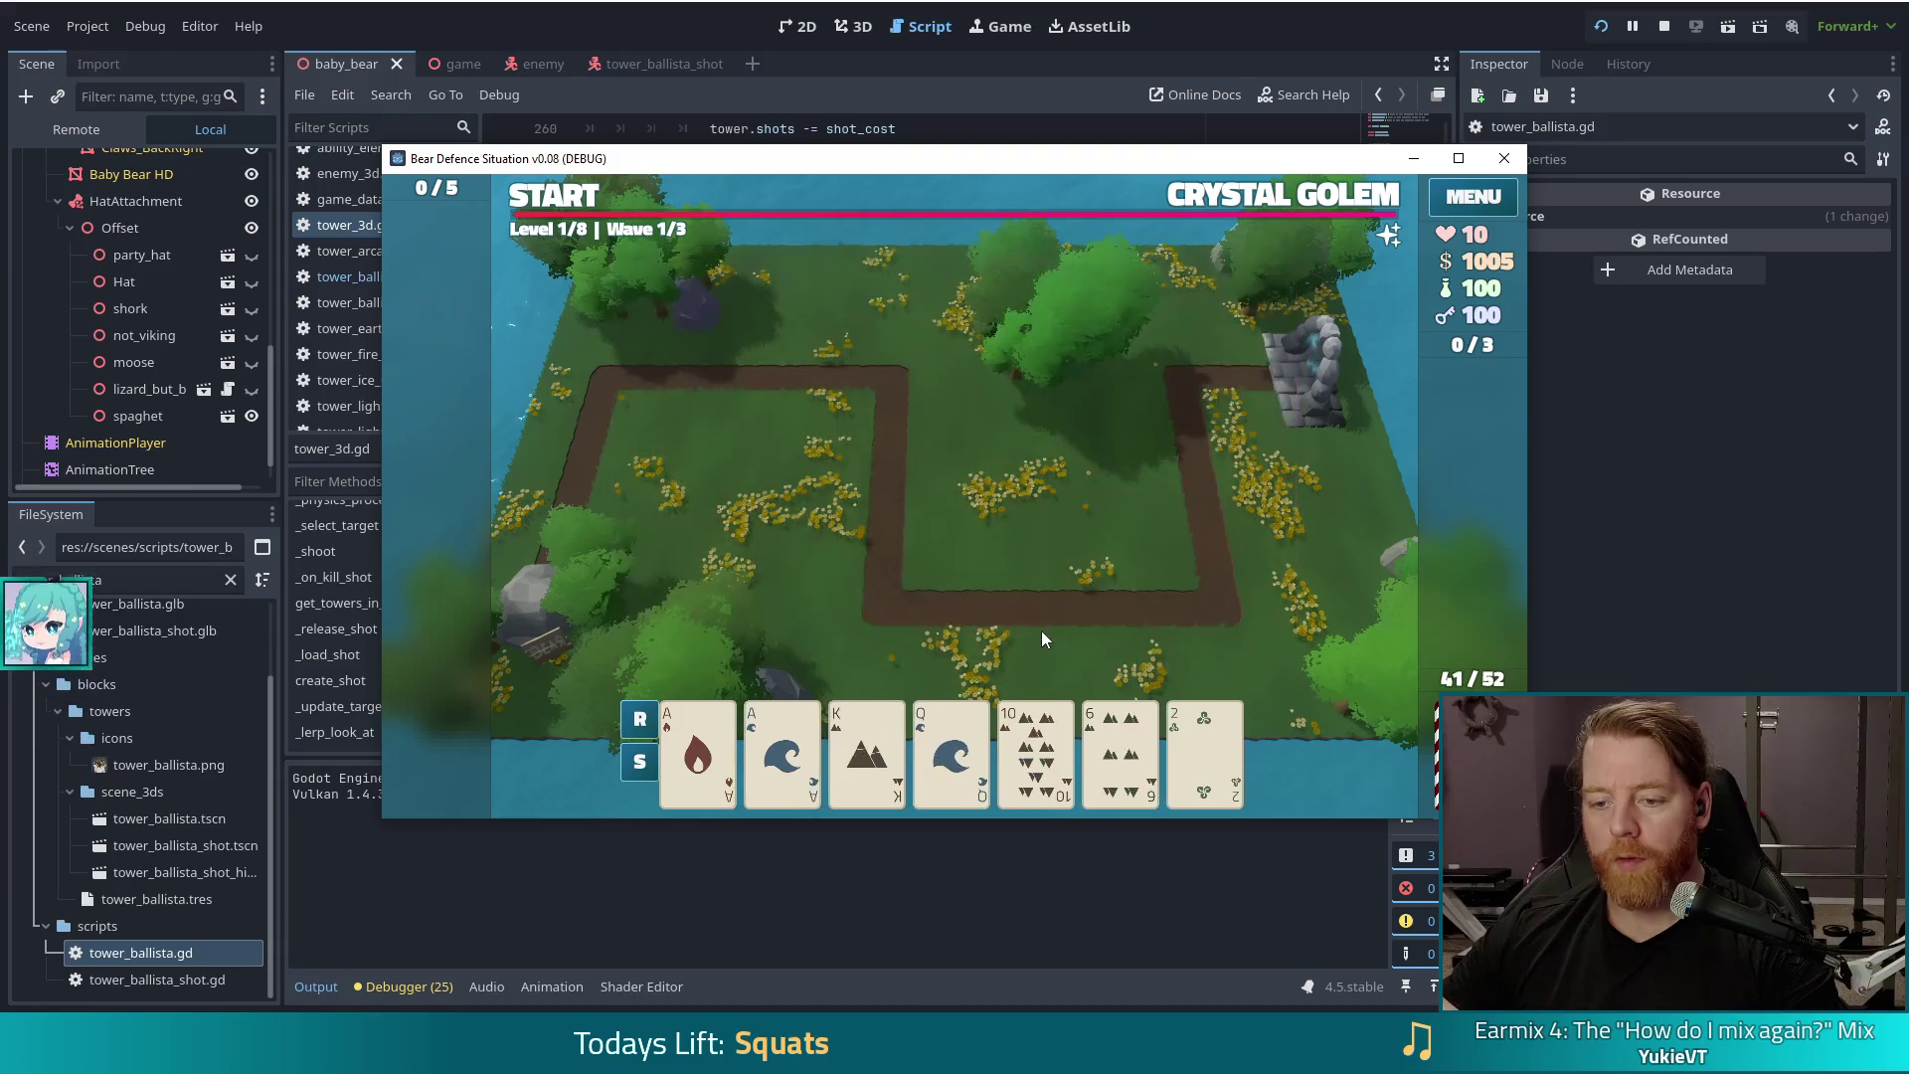
# Step: Try pairing the two Aces, then pick the Queen of Water and close the Ballista offer
pyautogui.click(707, 736)
pyautogui.click(782, 750)
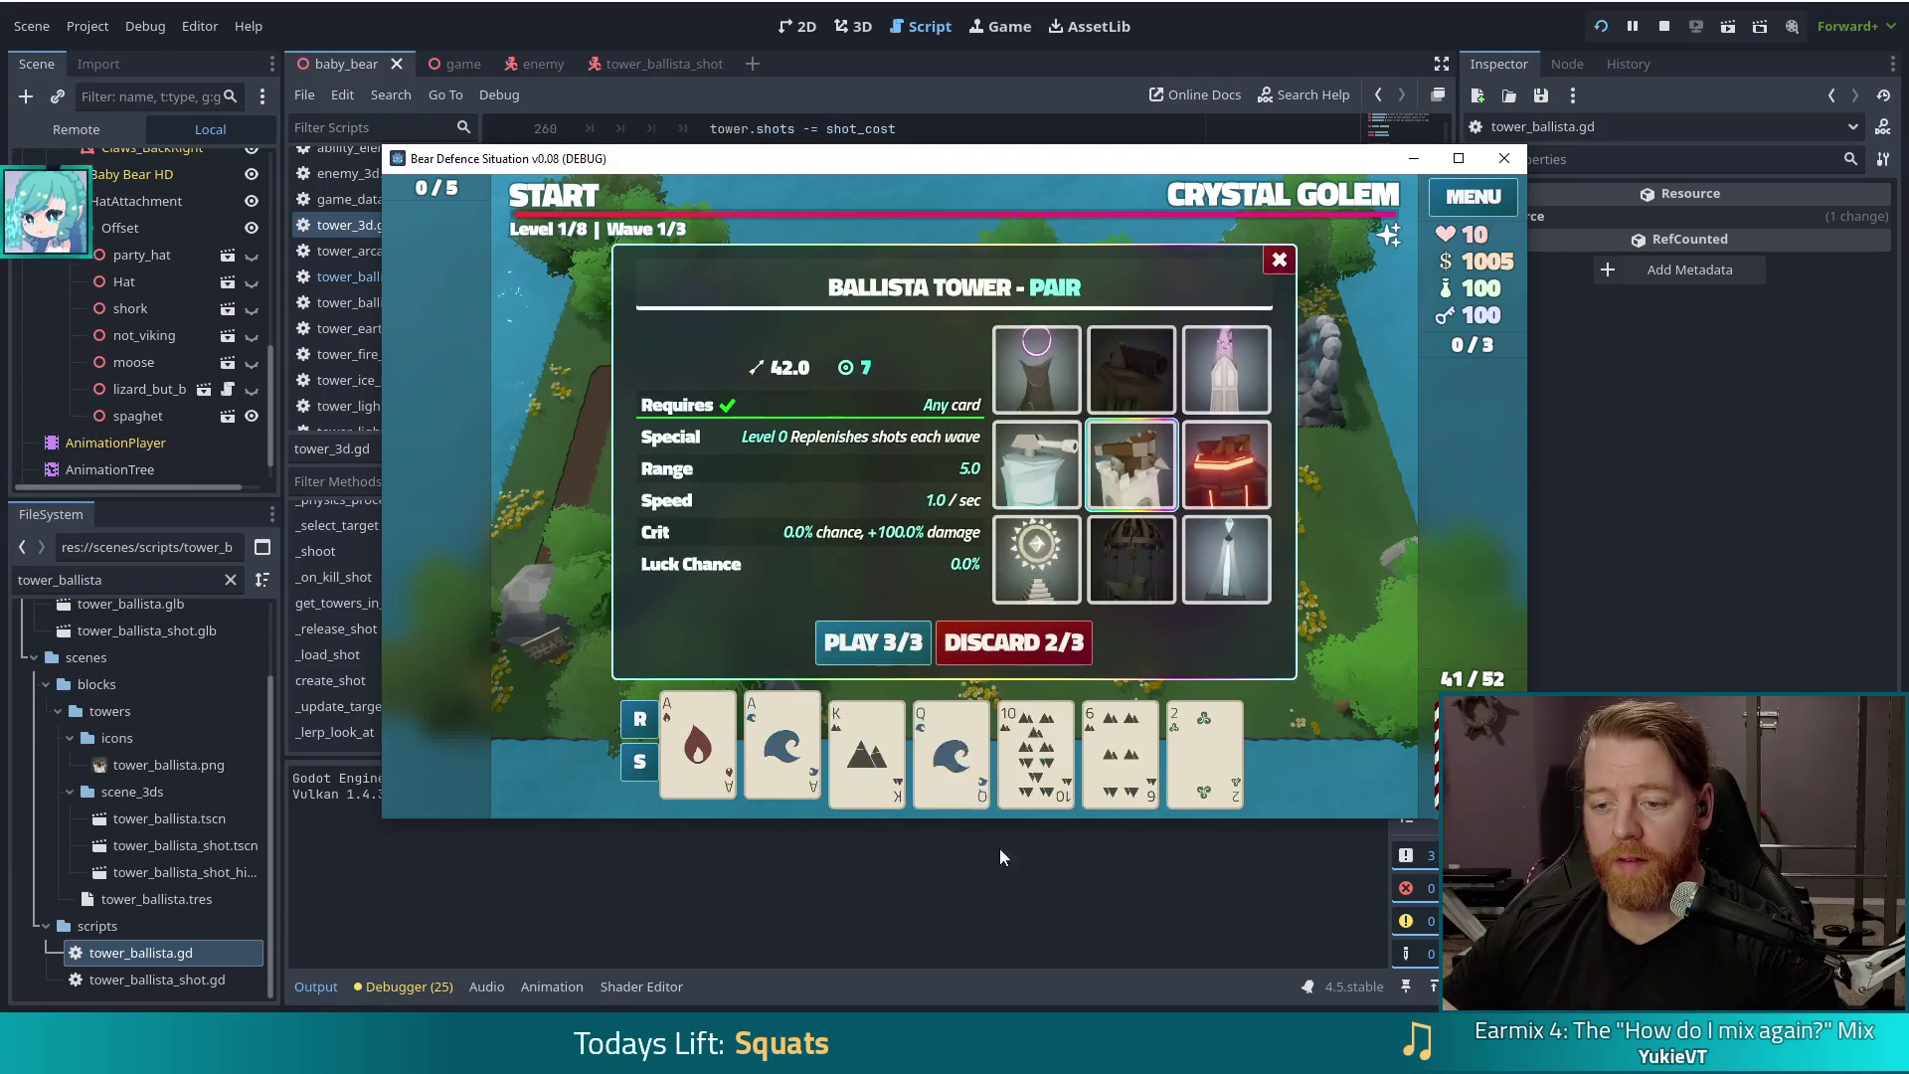
pyautogui.click(780, 746)
pyautogui.rightClick(921, 603)
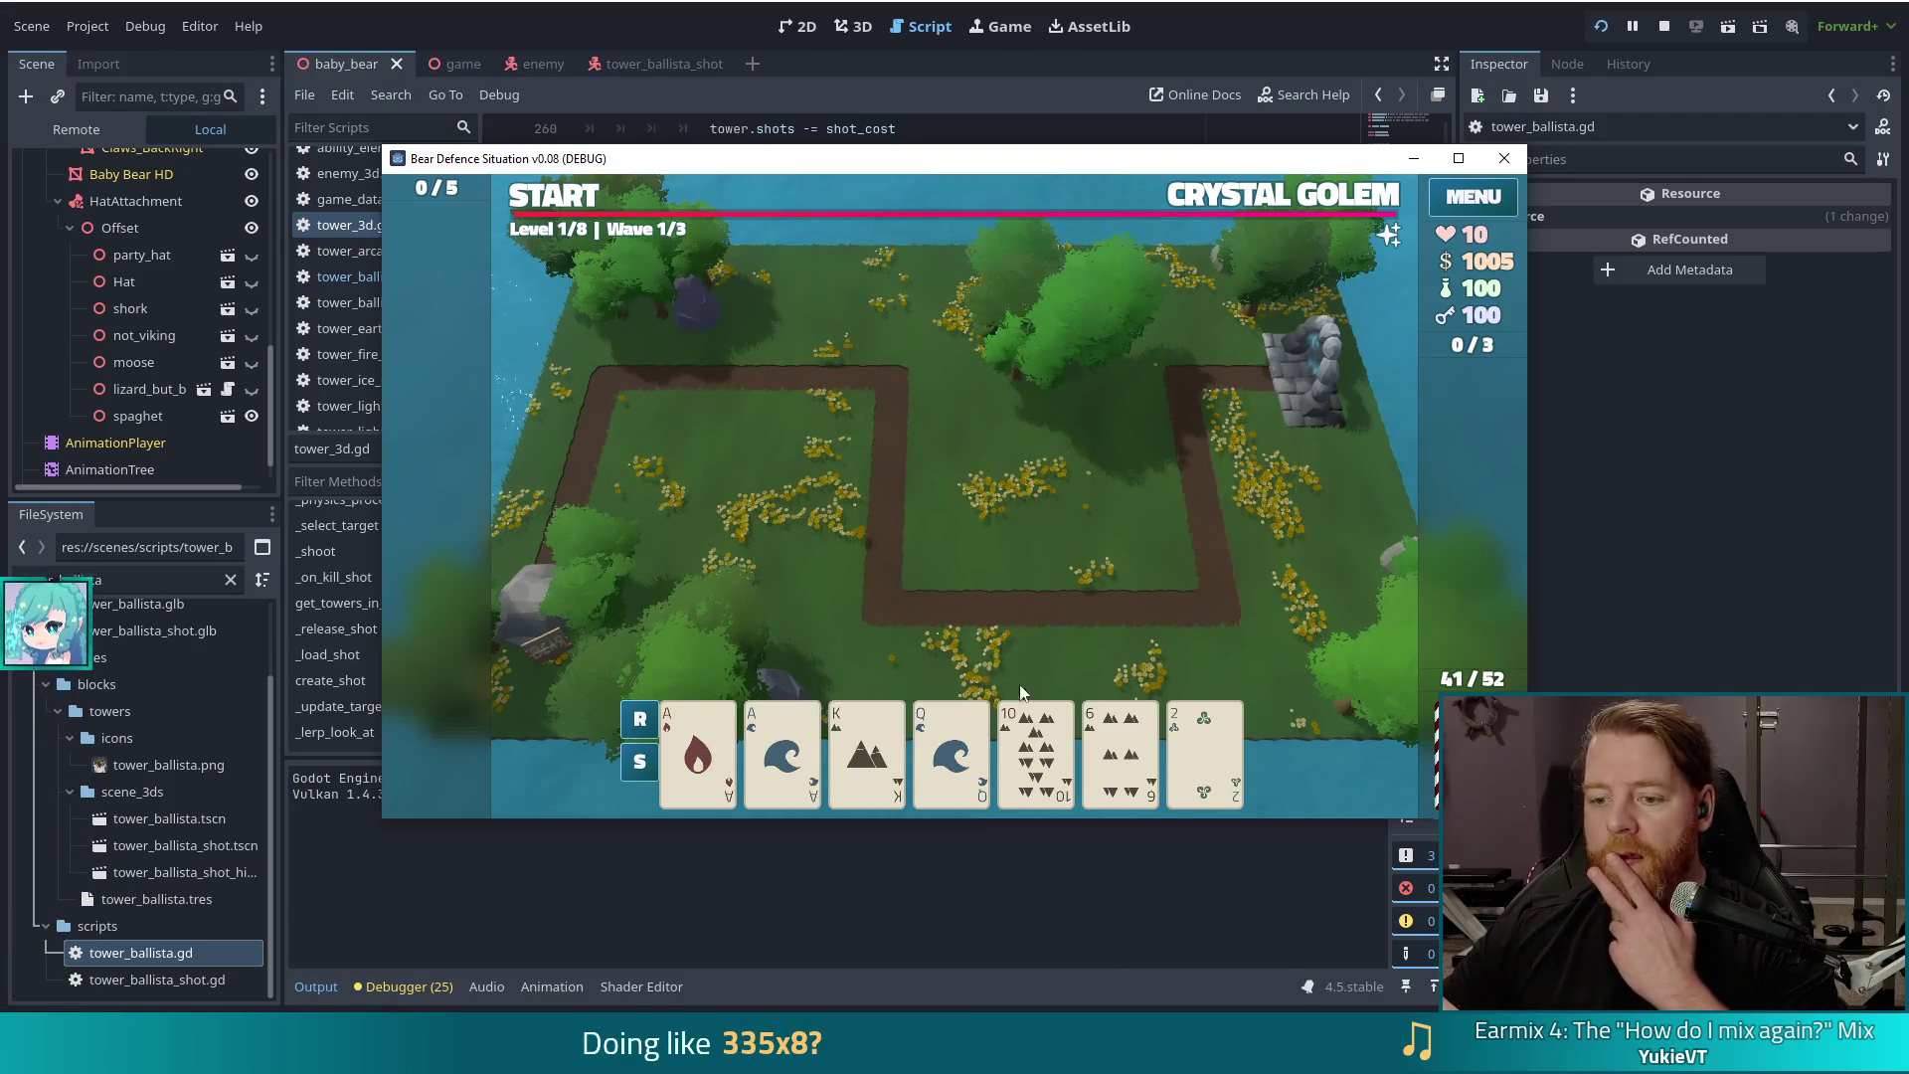
pyautogui.click(951, 746)
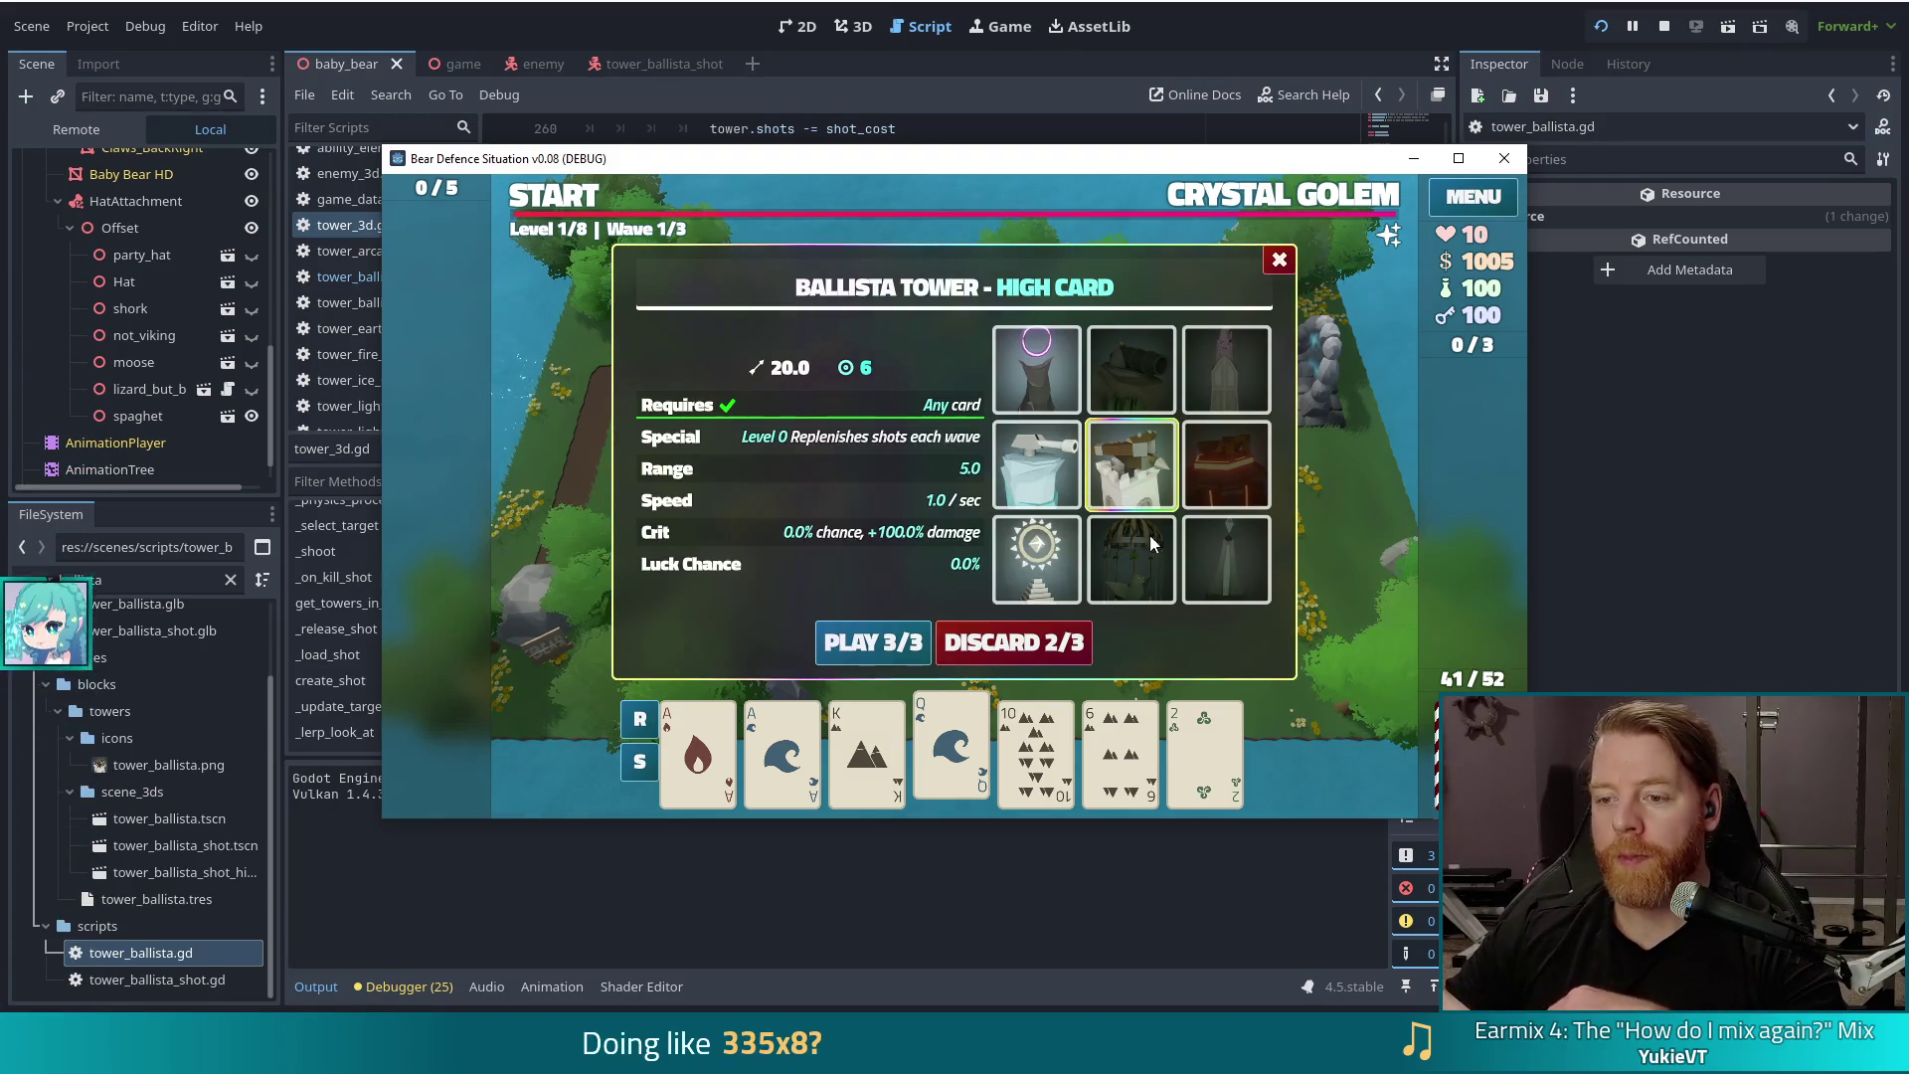
pyautogui.moveTo(1205, 469)
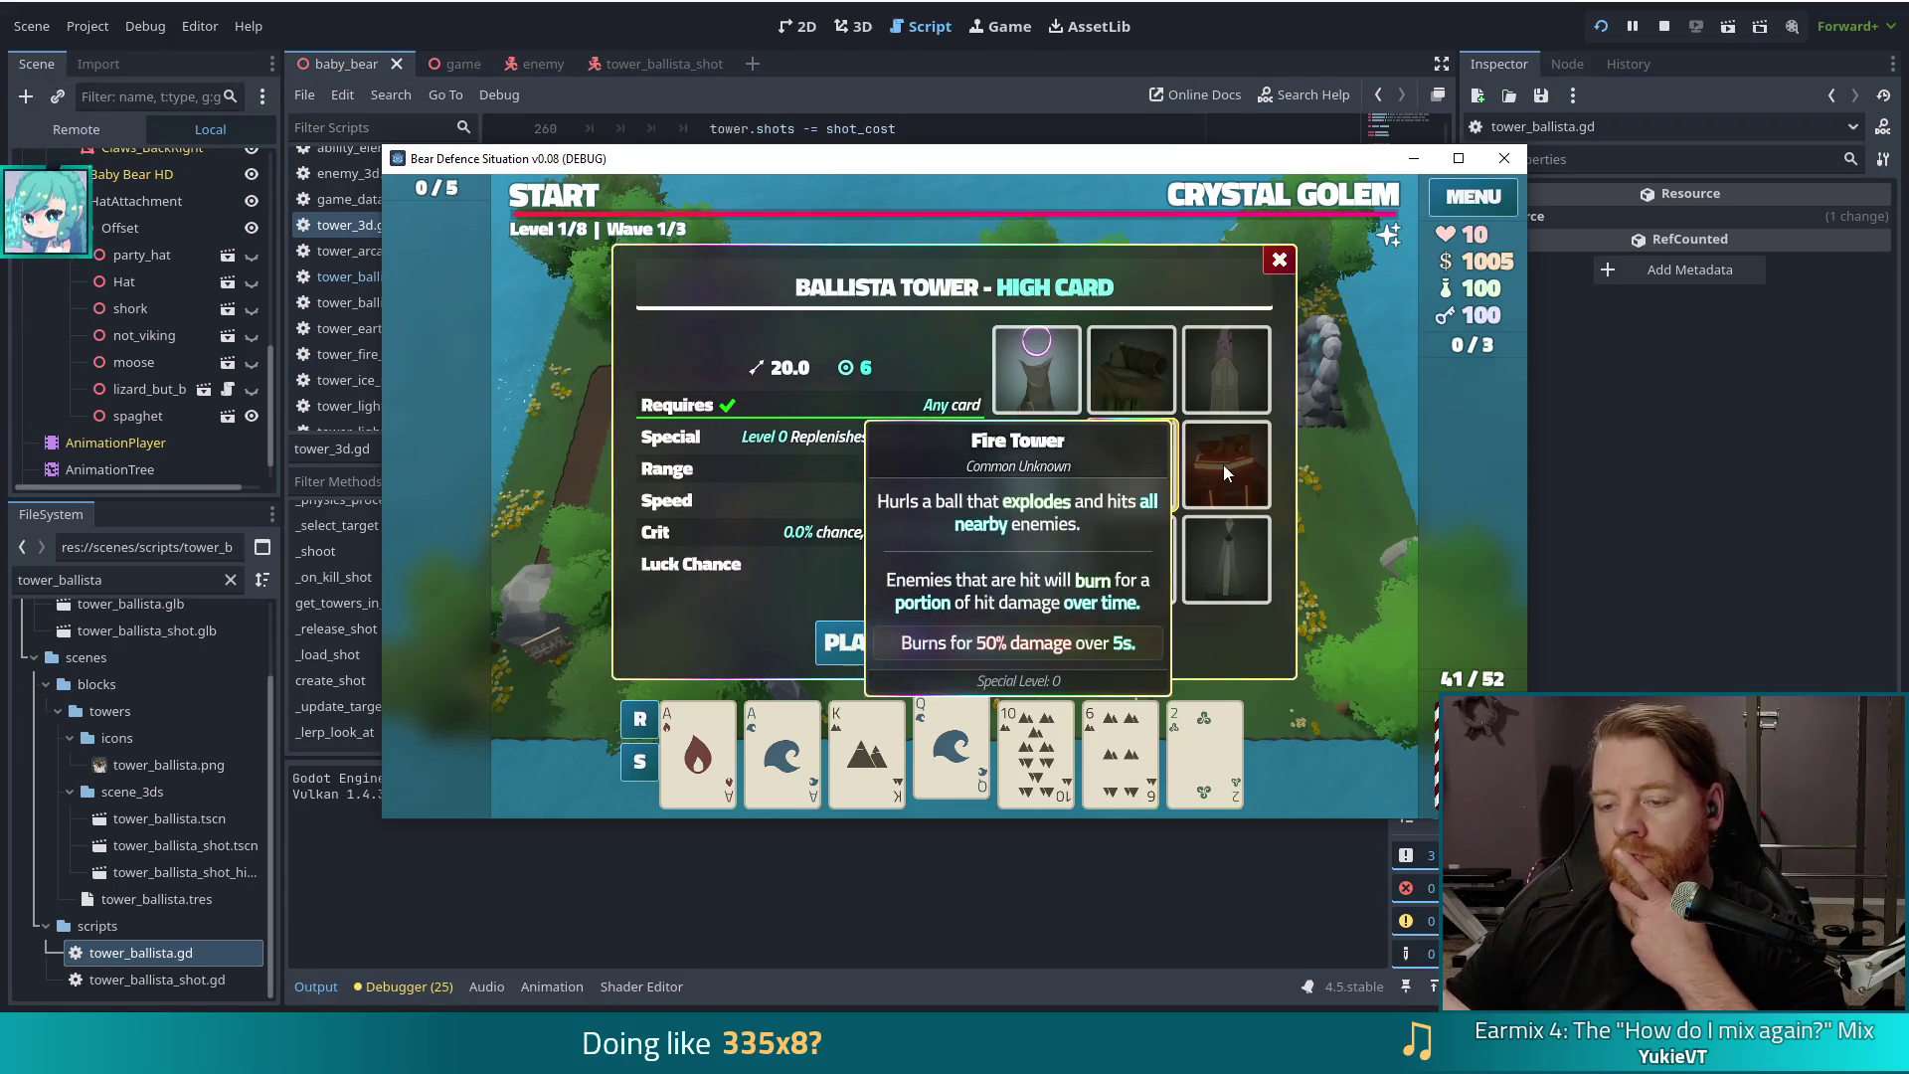
pyautogui.moveTo(1060, 485)
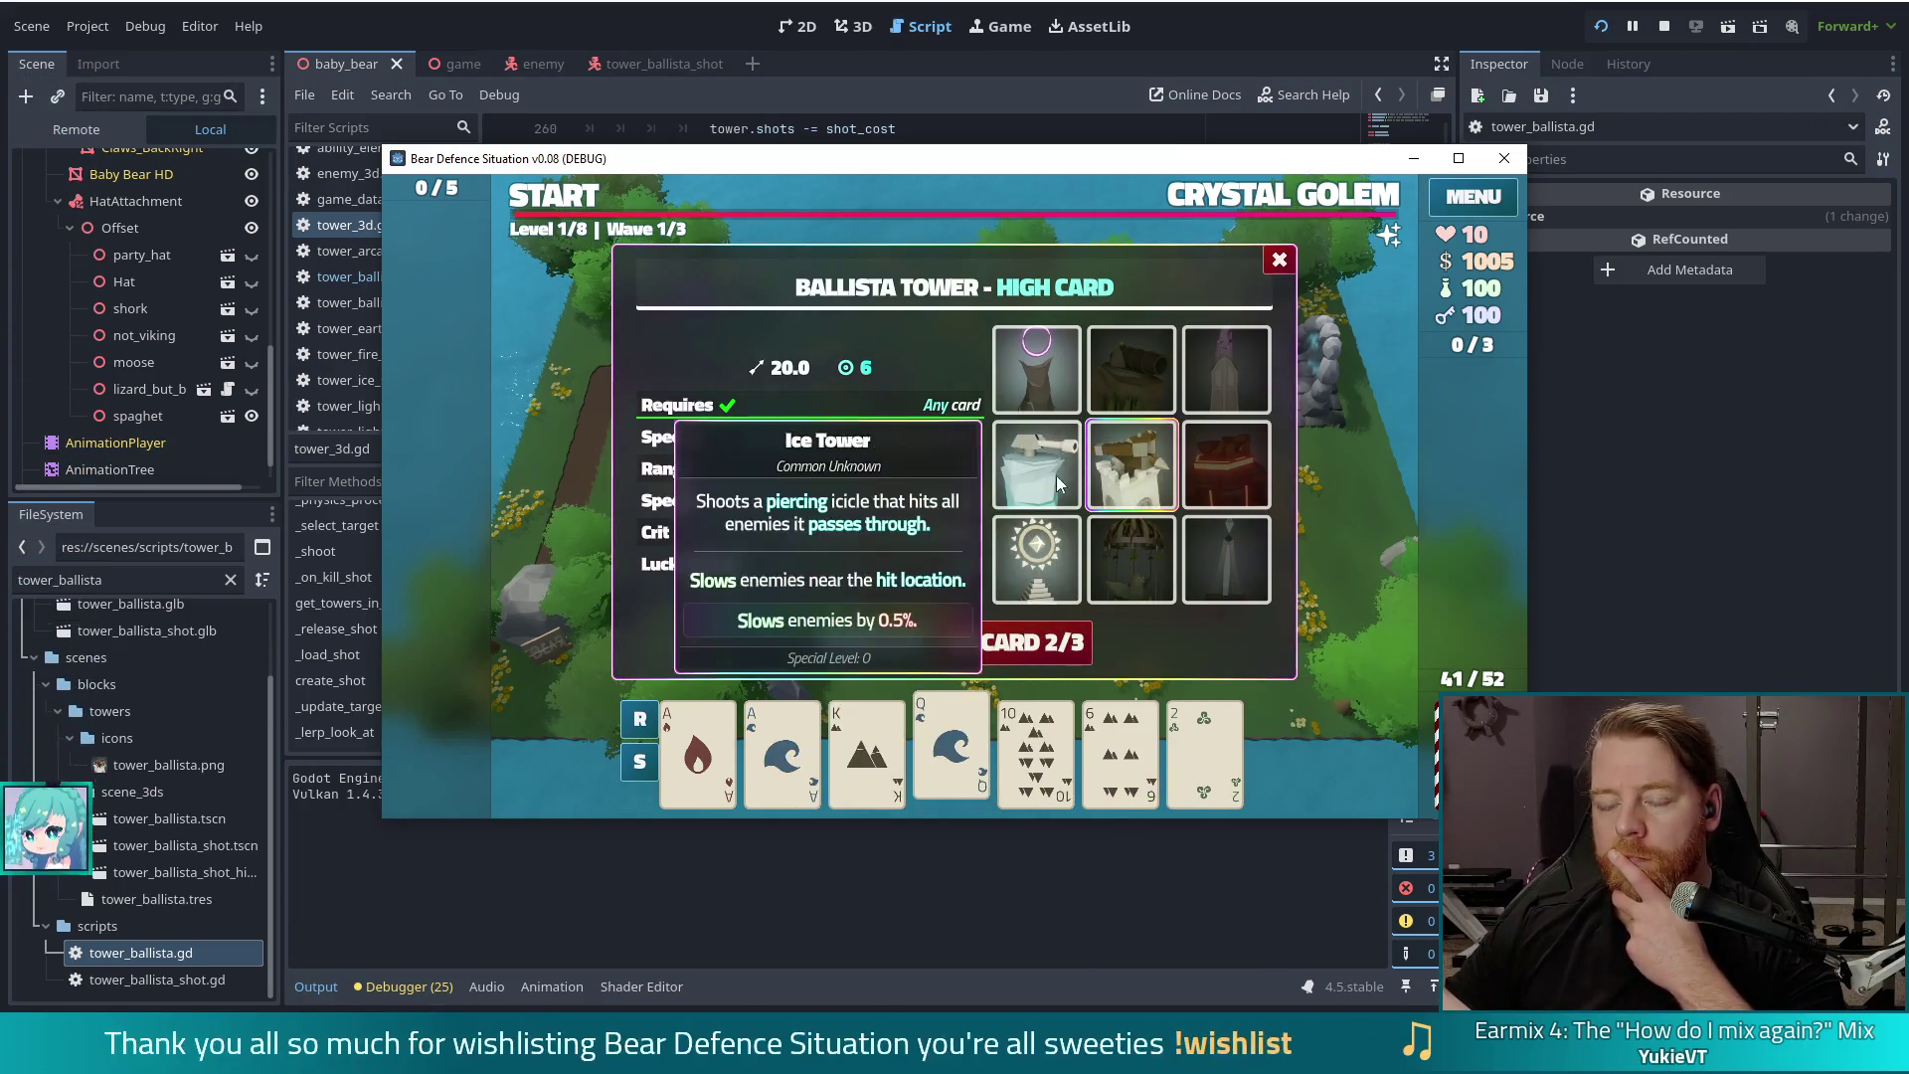
pyautogui.press('Escape')
# Step: Reselect a card, try the Ace pair again, then deselect both Aces and close the dialog
pyautogui.click(1044, 766)
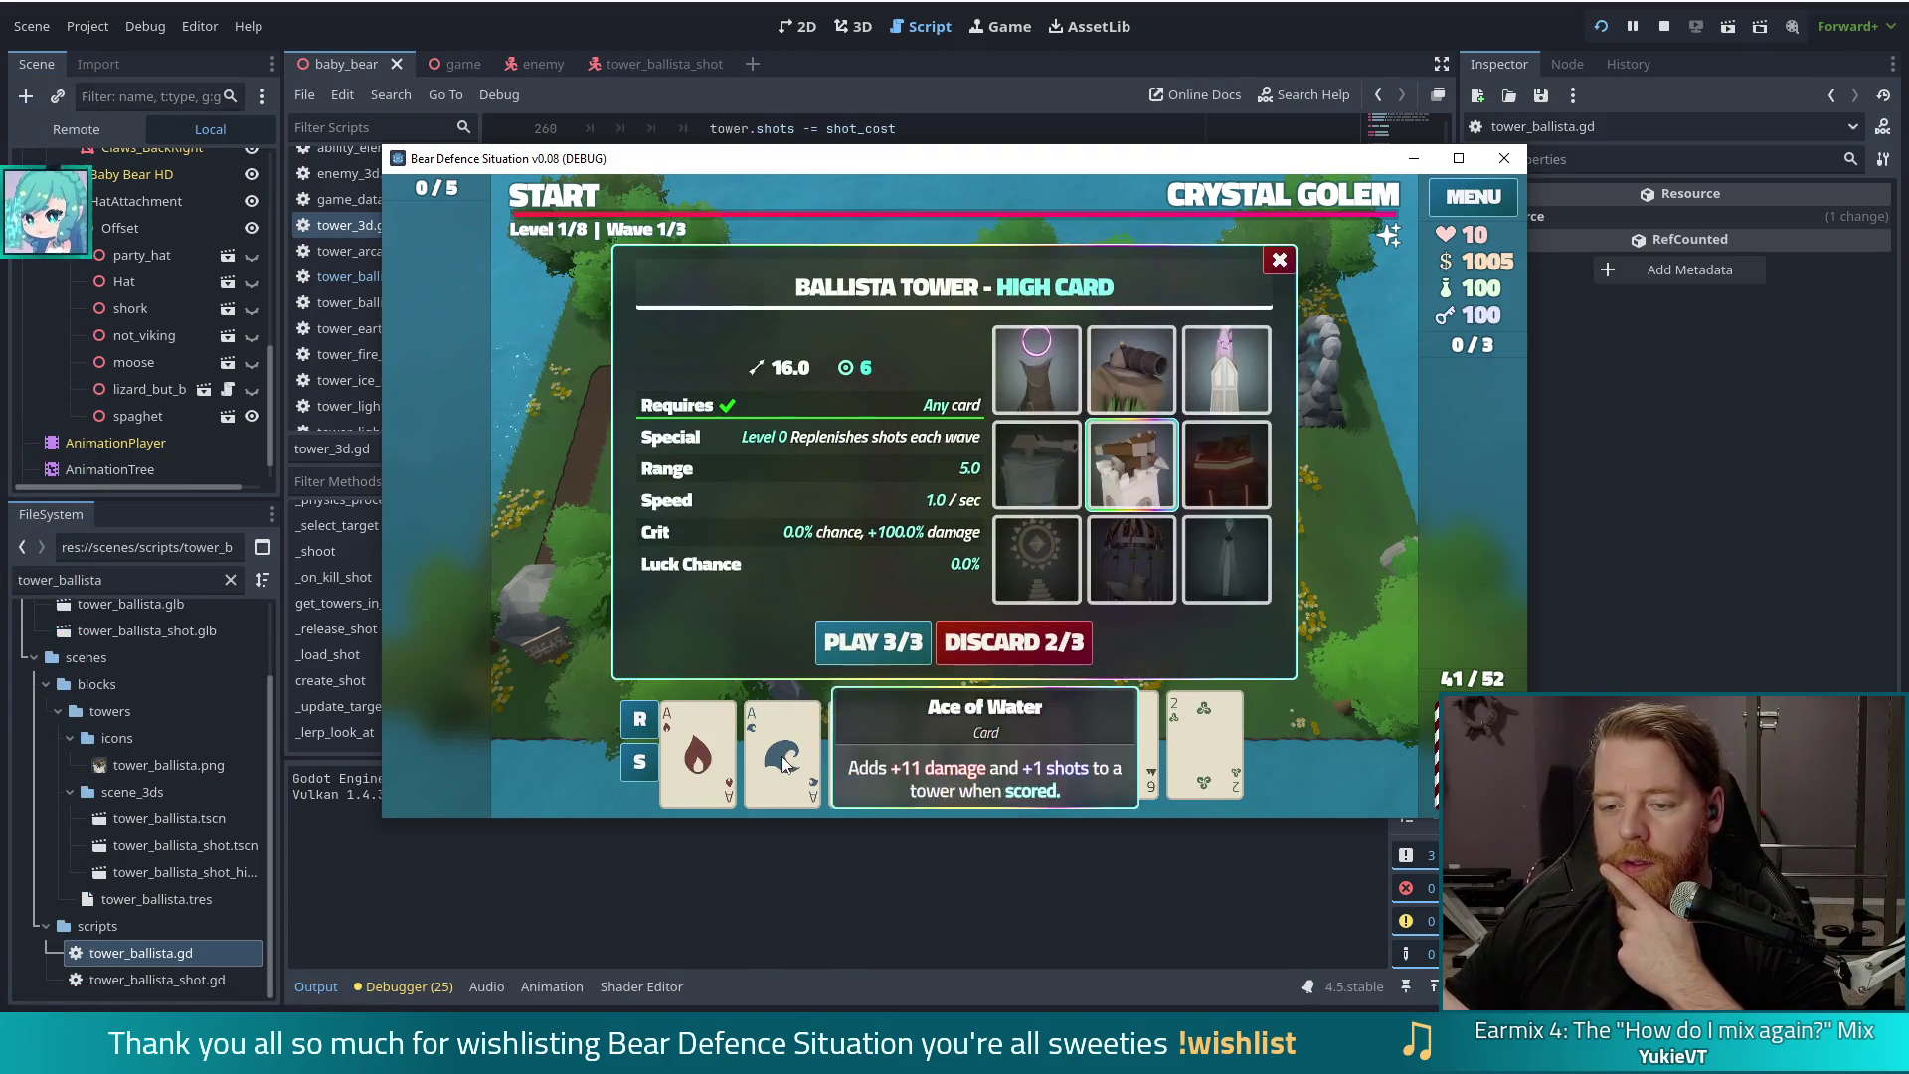
pyautogui.click(782, 755)
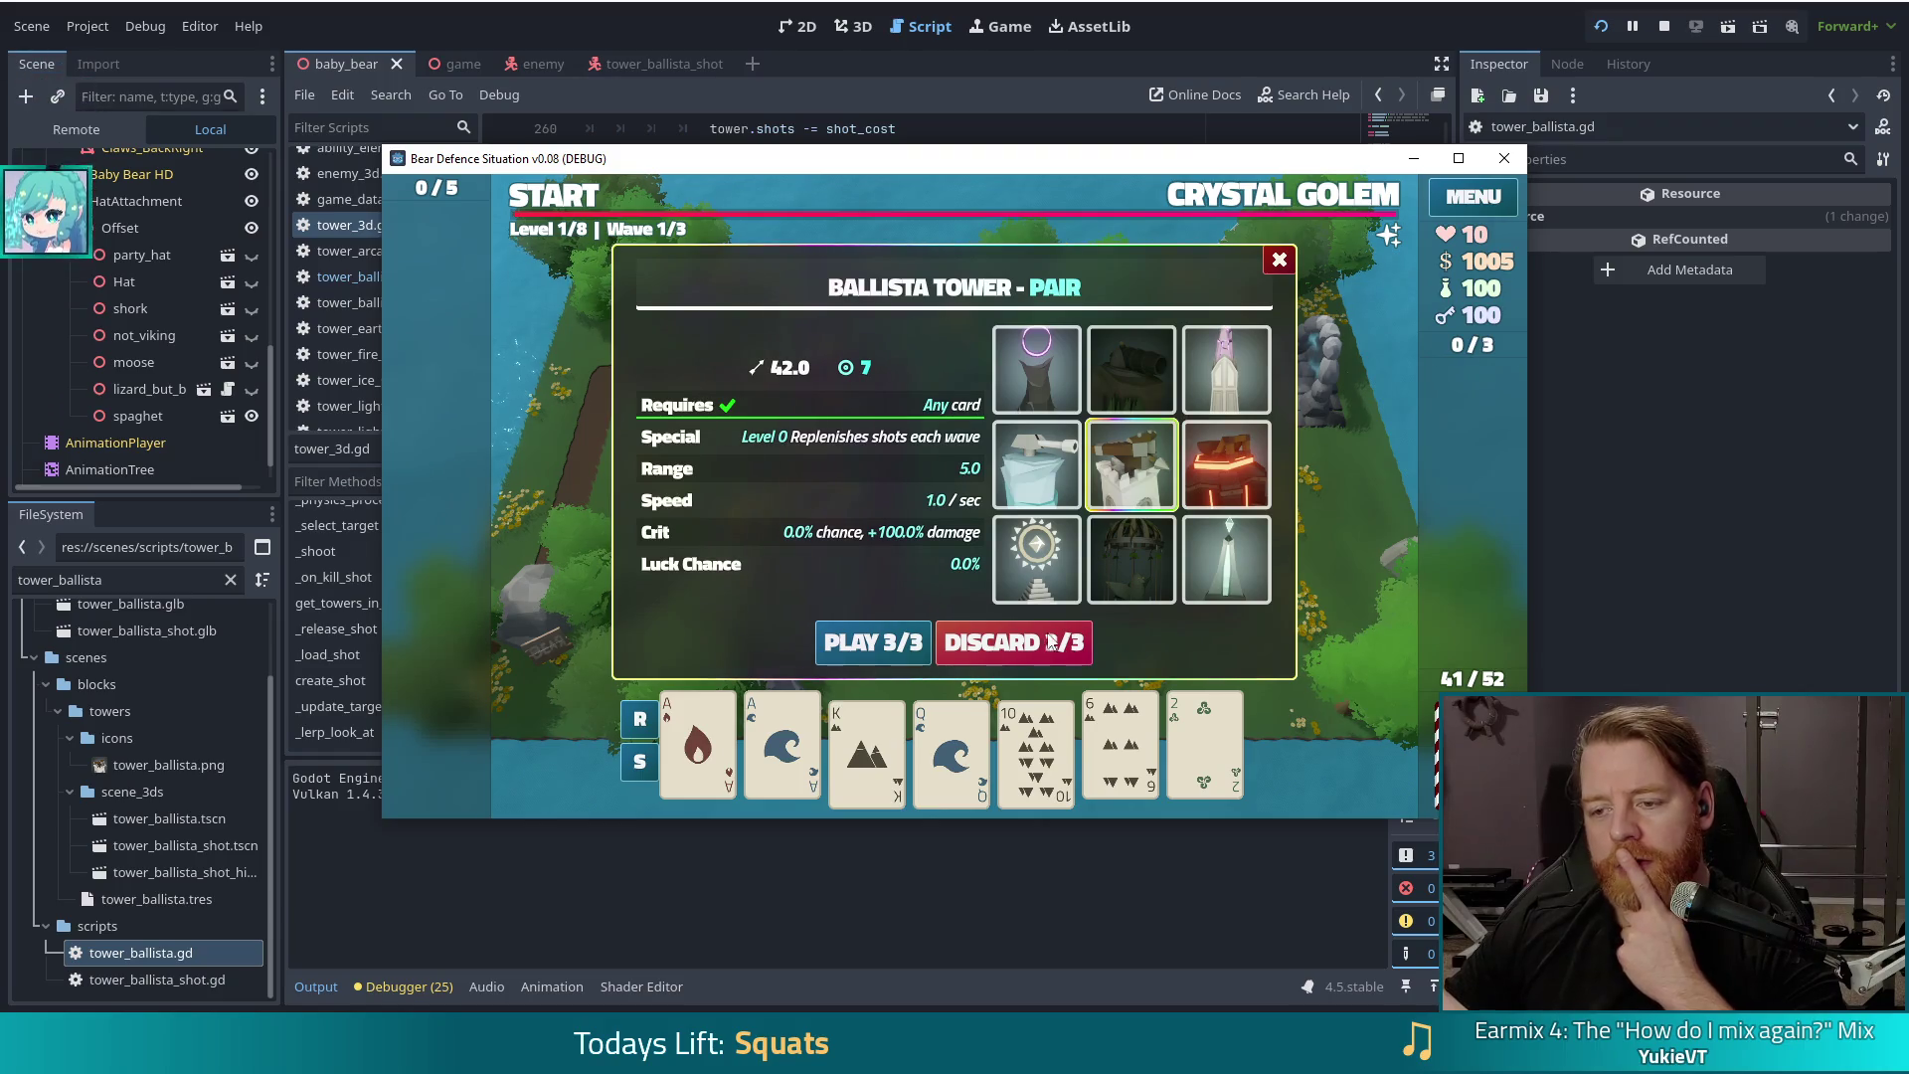
pyautogui.click(782, 746)
pyautogui.click(720, 740)
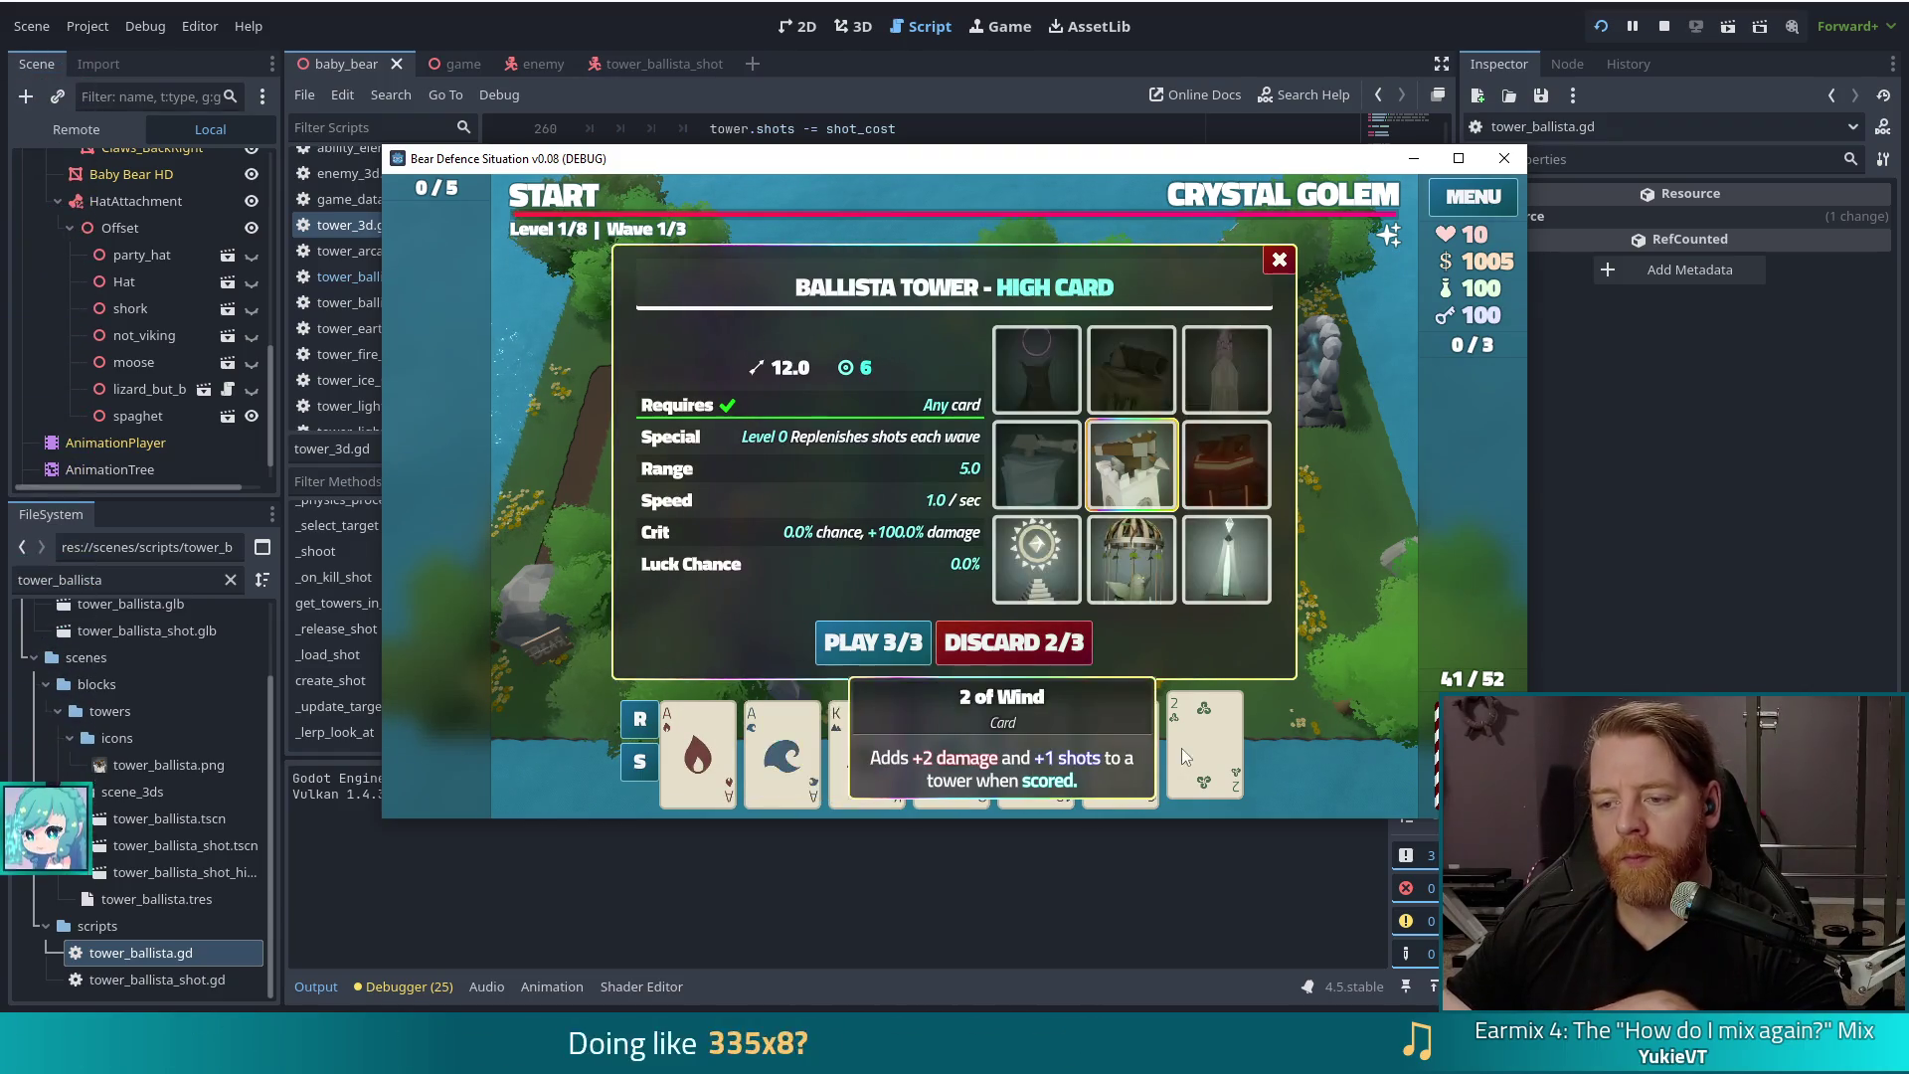
pyautogui.click(1334, 653)
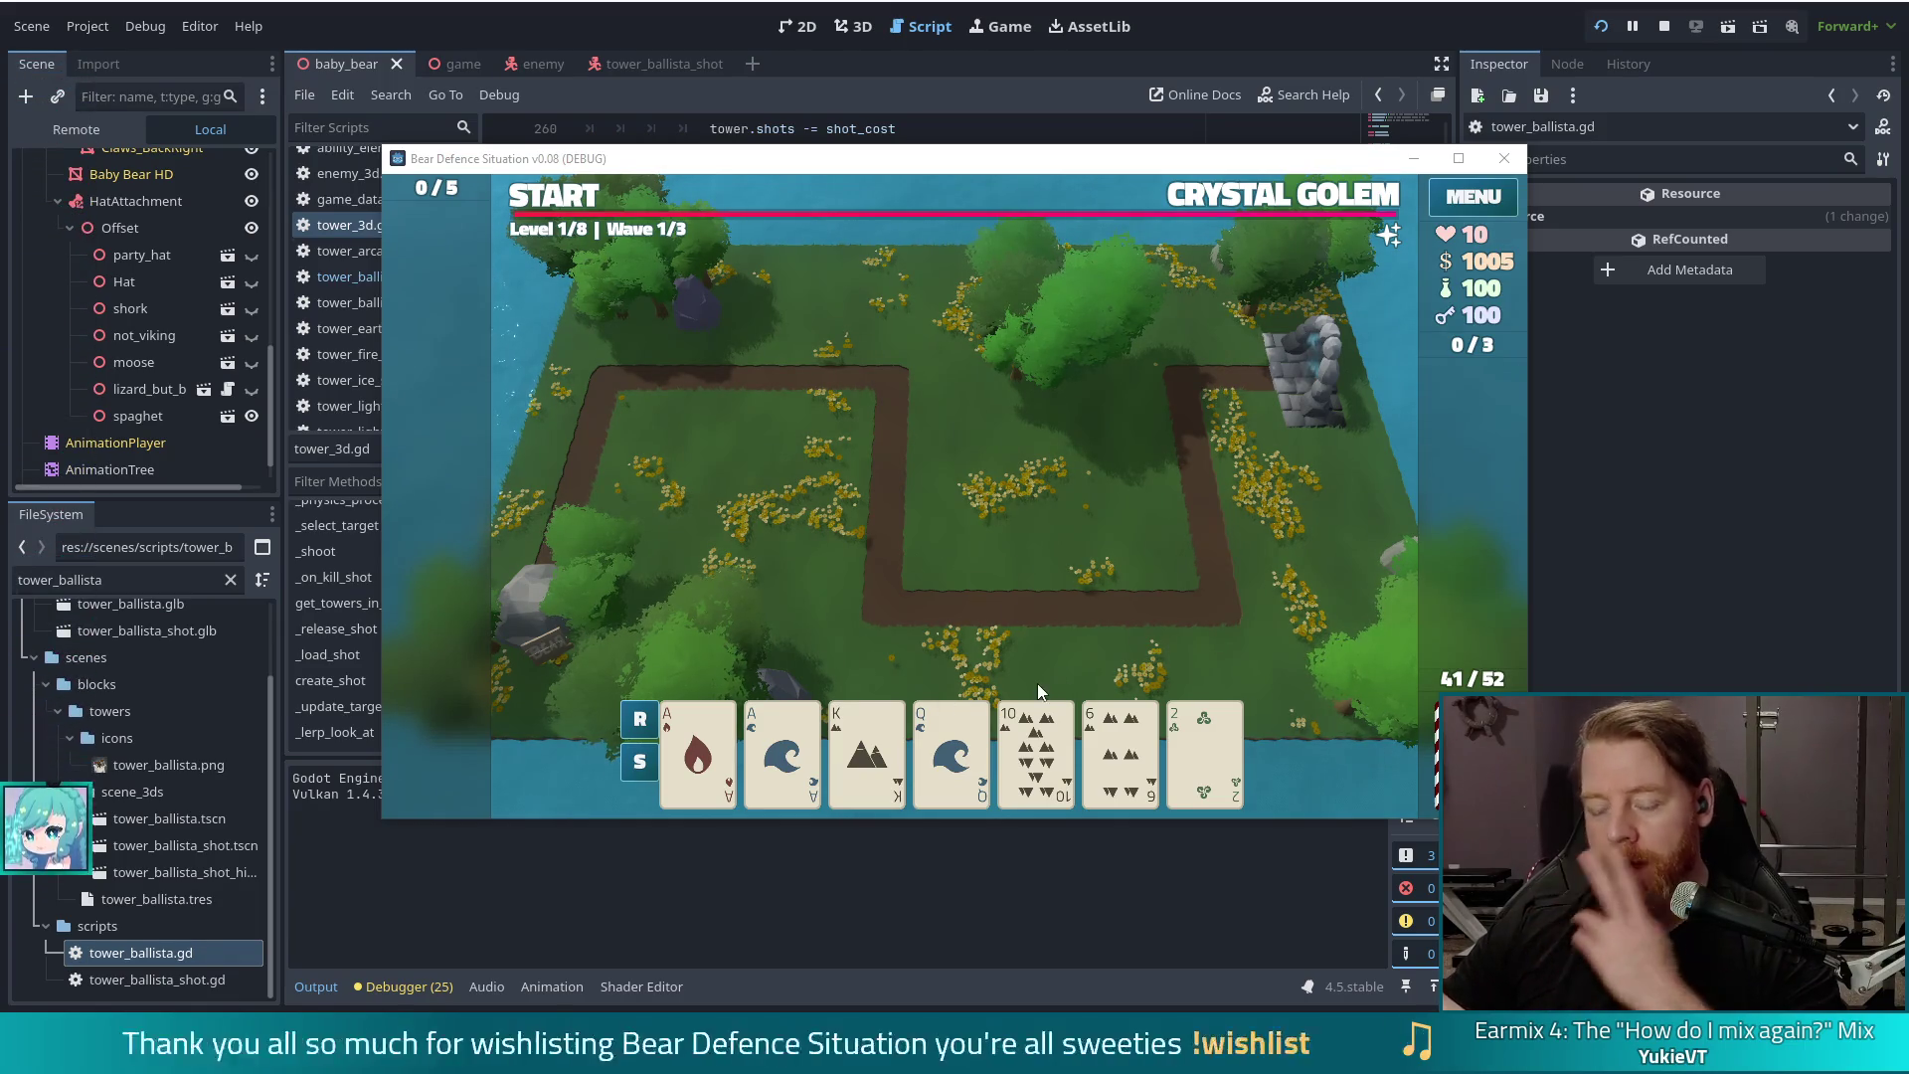
# Step: Select the King of Earth card to get a 20.0-damage, 6-shot Ballista High Card offer
pyautogui.click(865, 746)
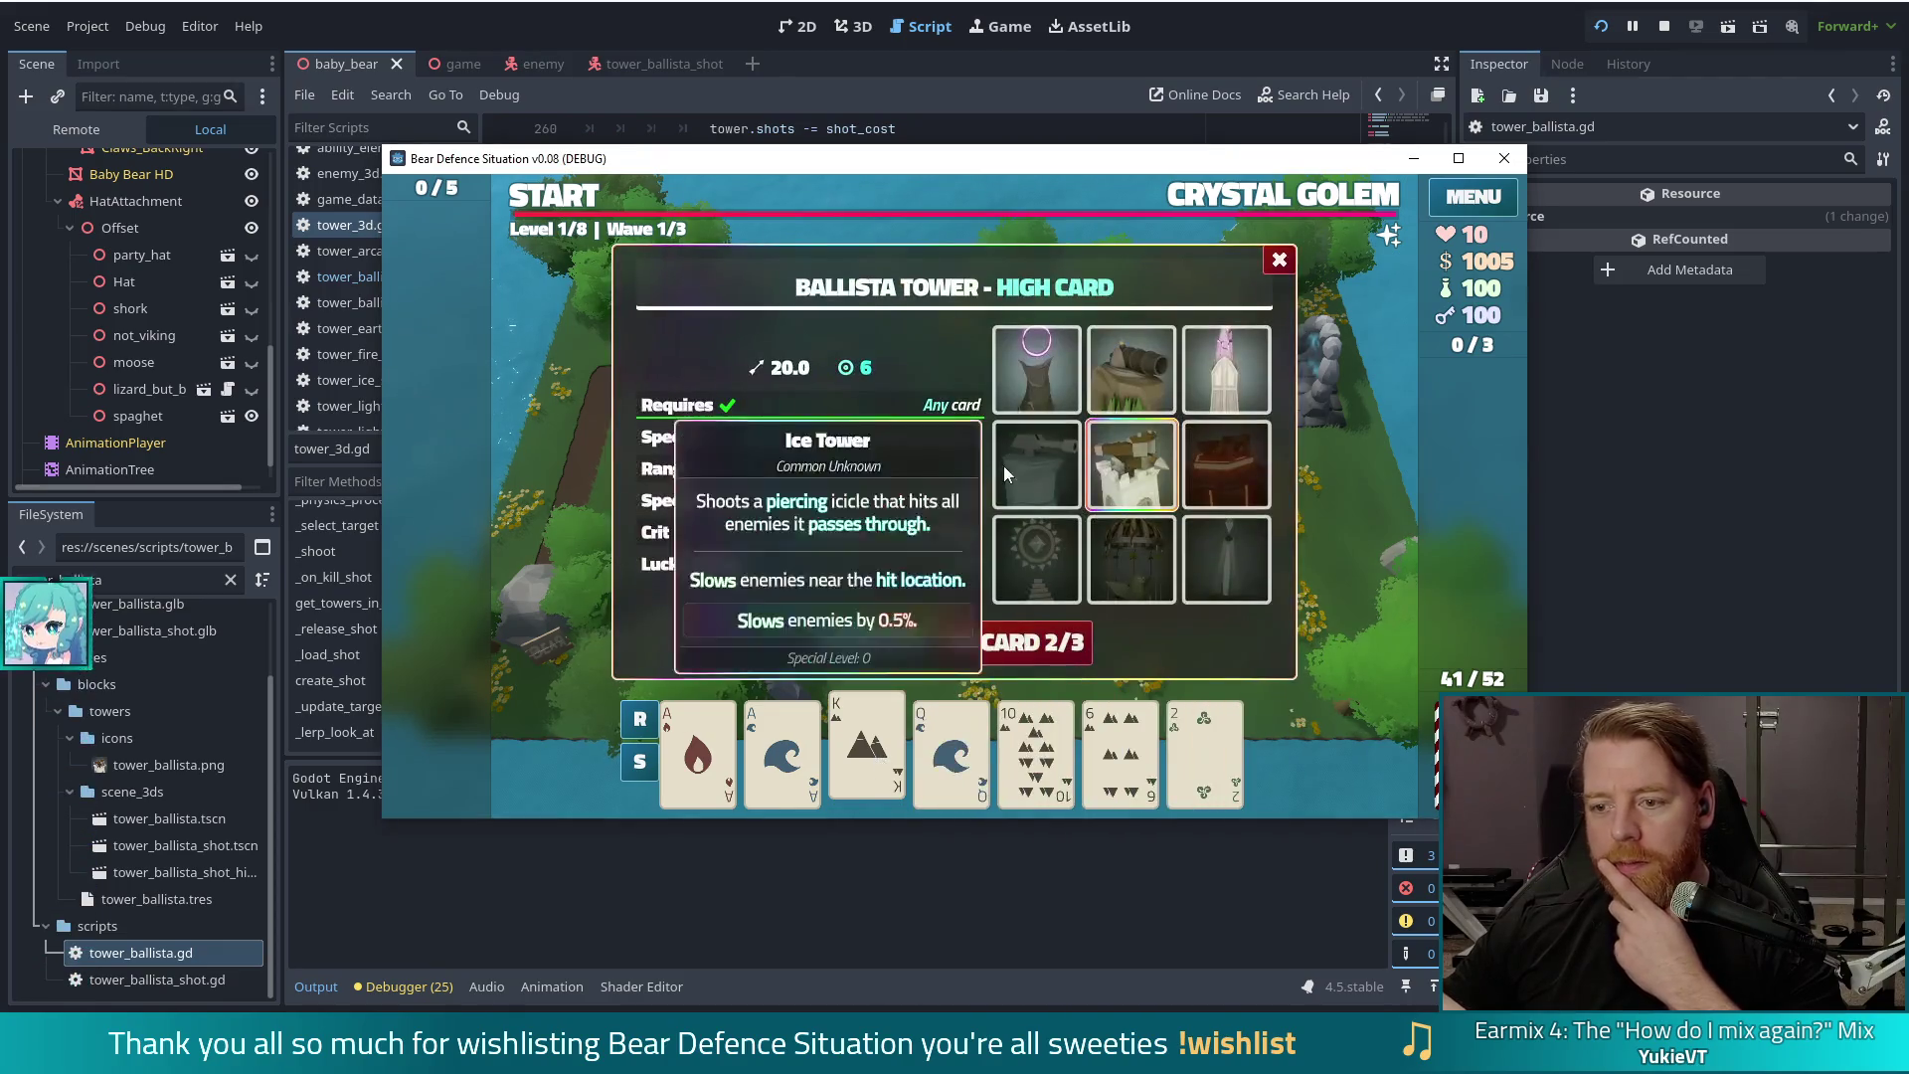
# Step: Play the King and place the Ballista Tower on the grass inside the path's bend
pyautogui.click(871, 637)
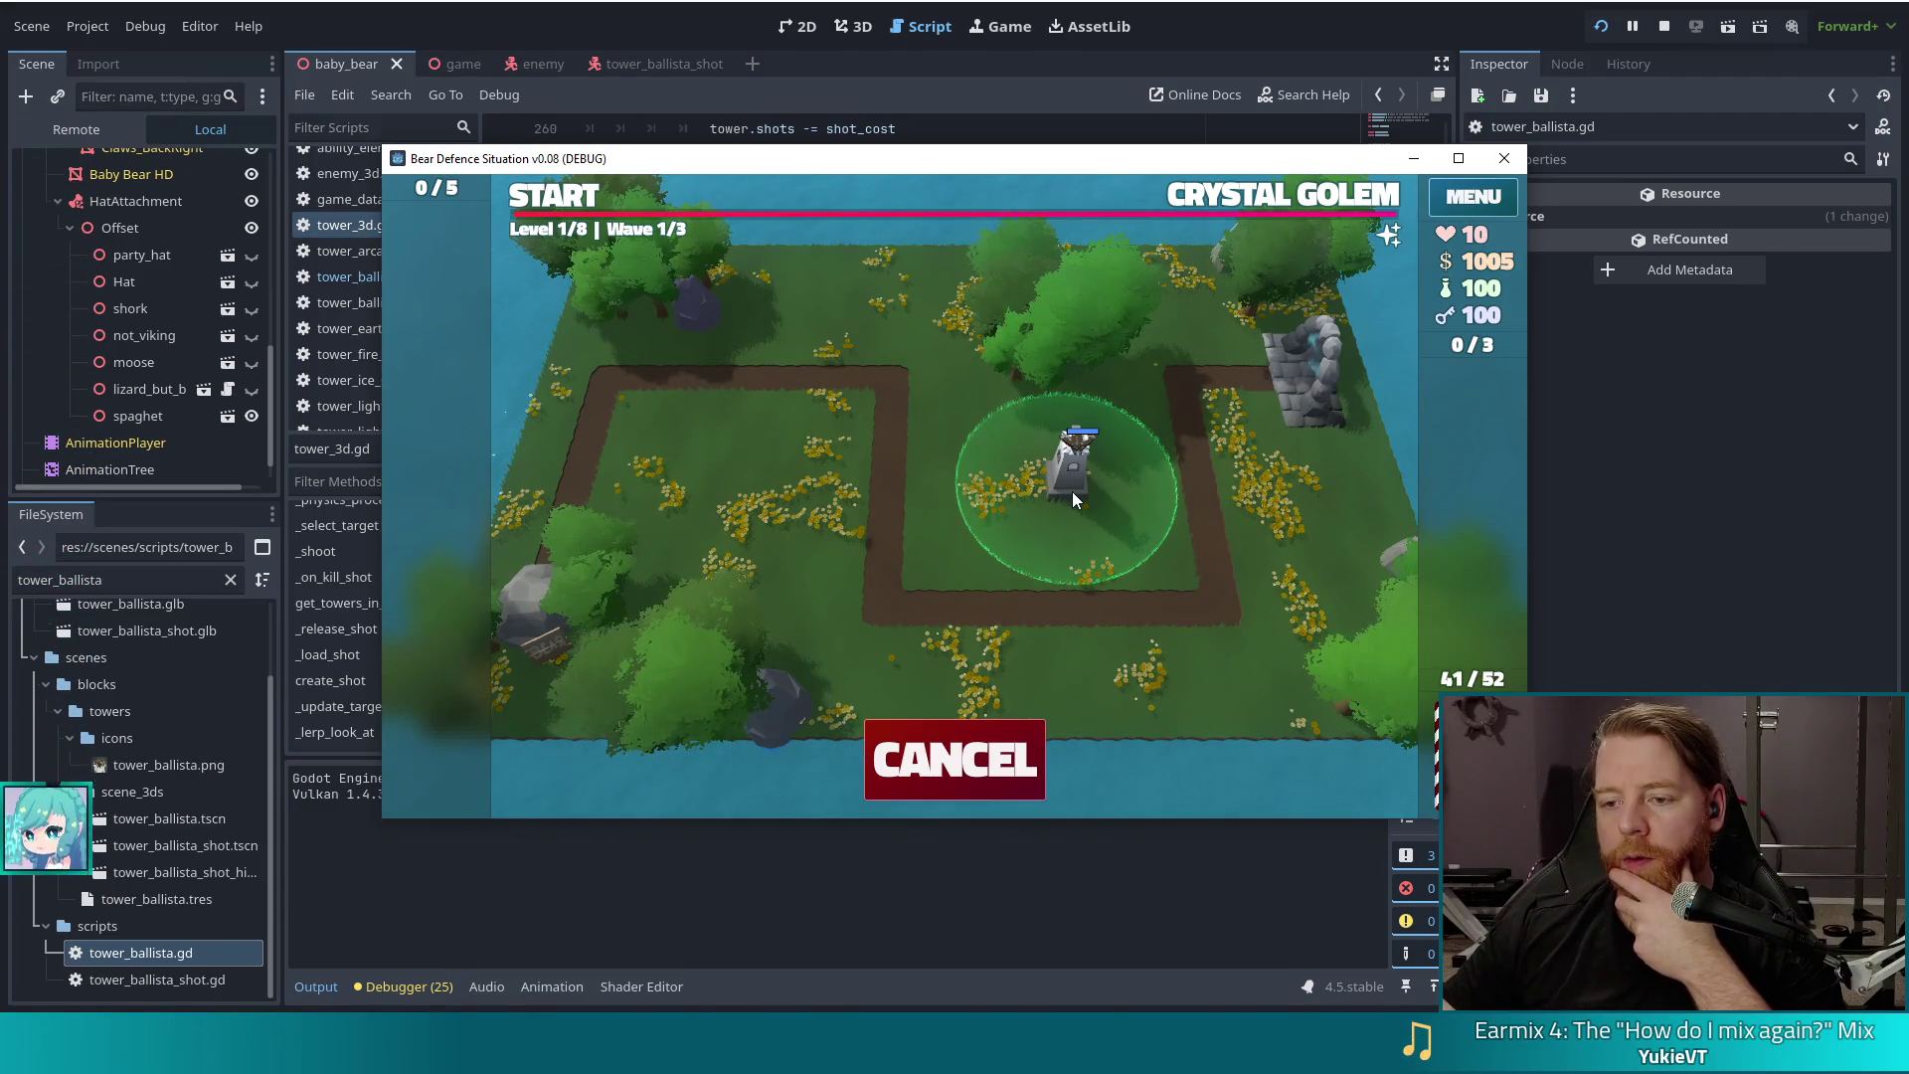
pyautogui.click(1072, 491)
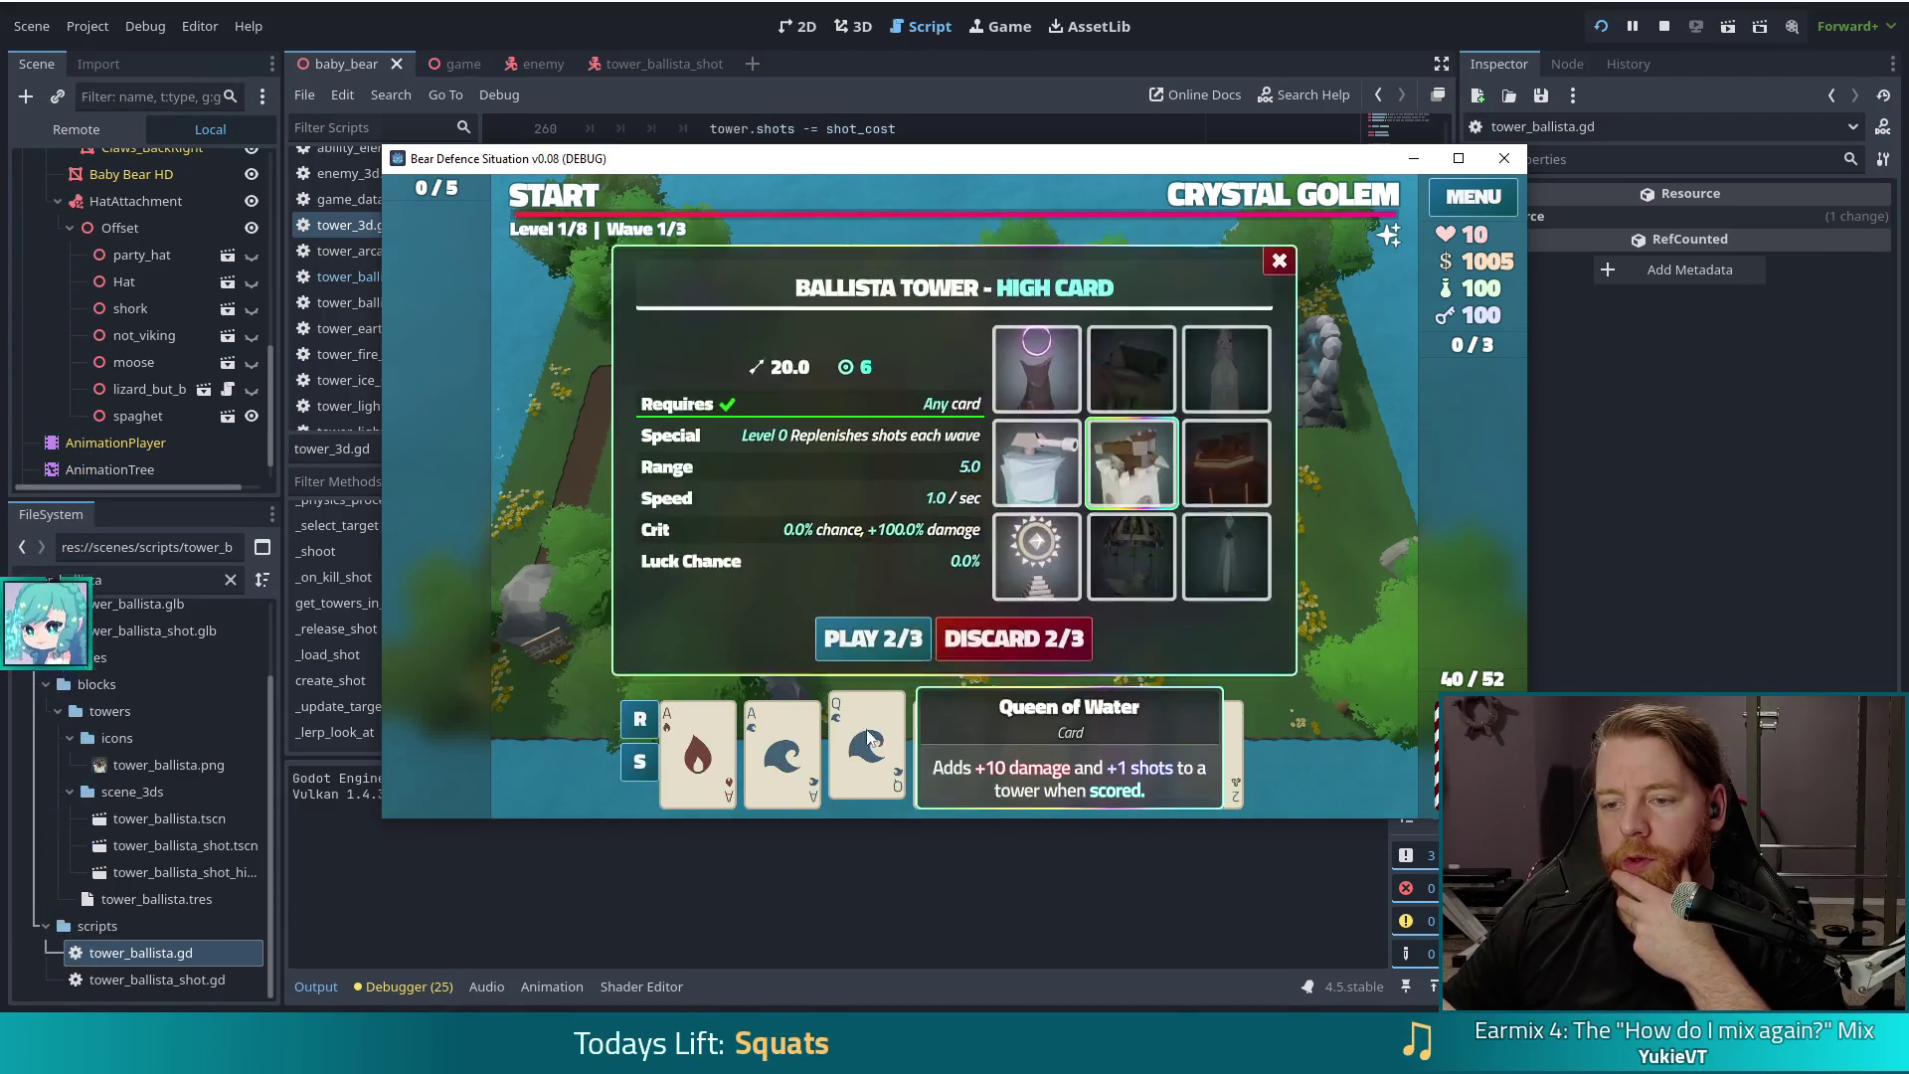
# Step: Score a card on the Ballista Tower, triggering the Nil error at tower_3d.gd line 280
pyautogui.click(1037, 462)
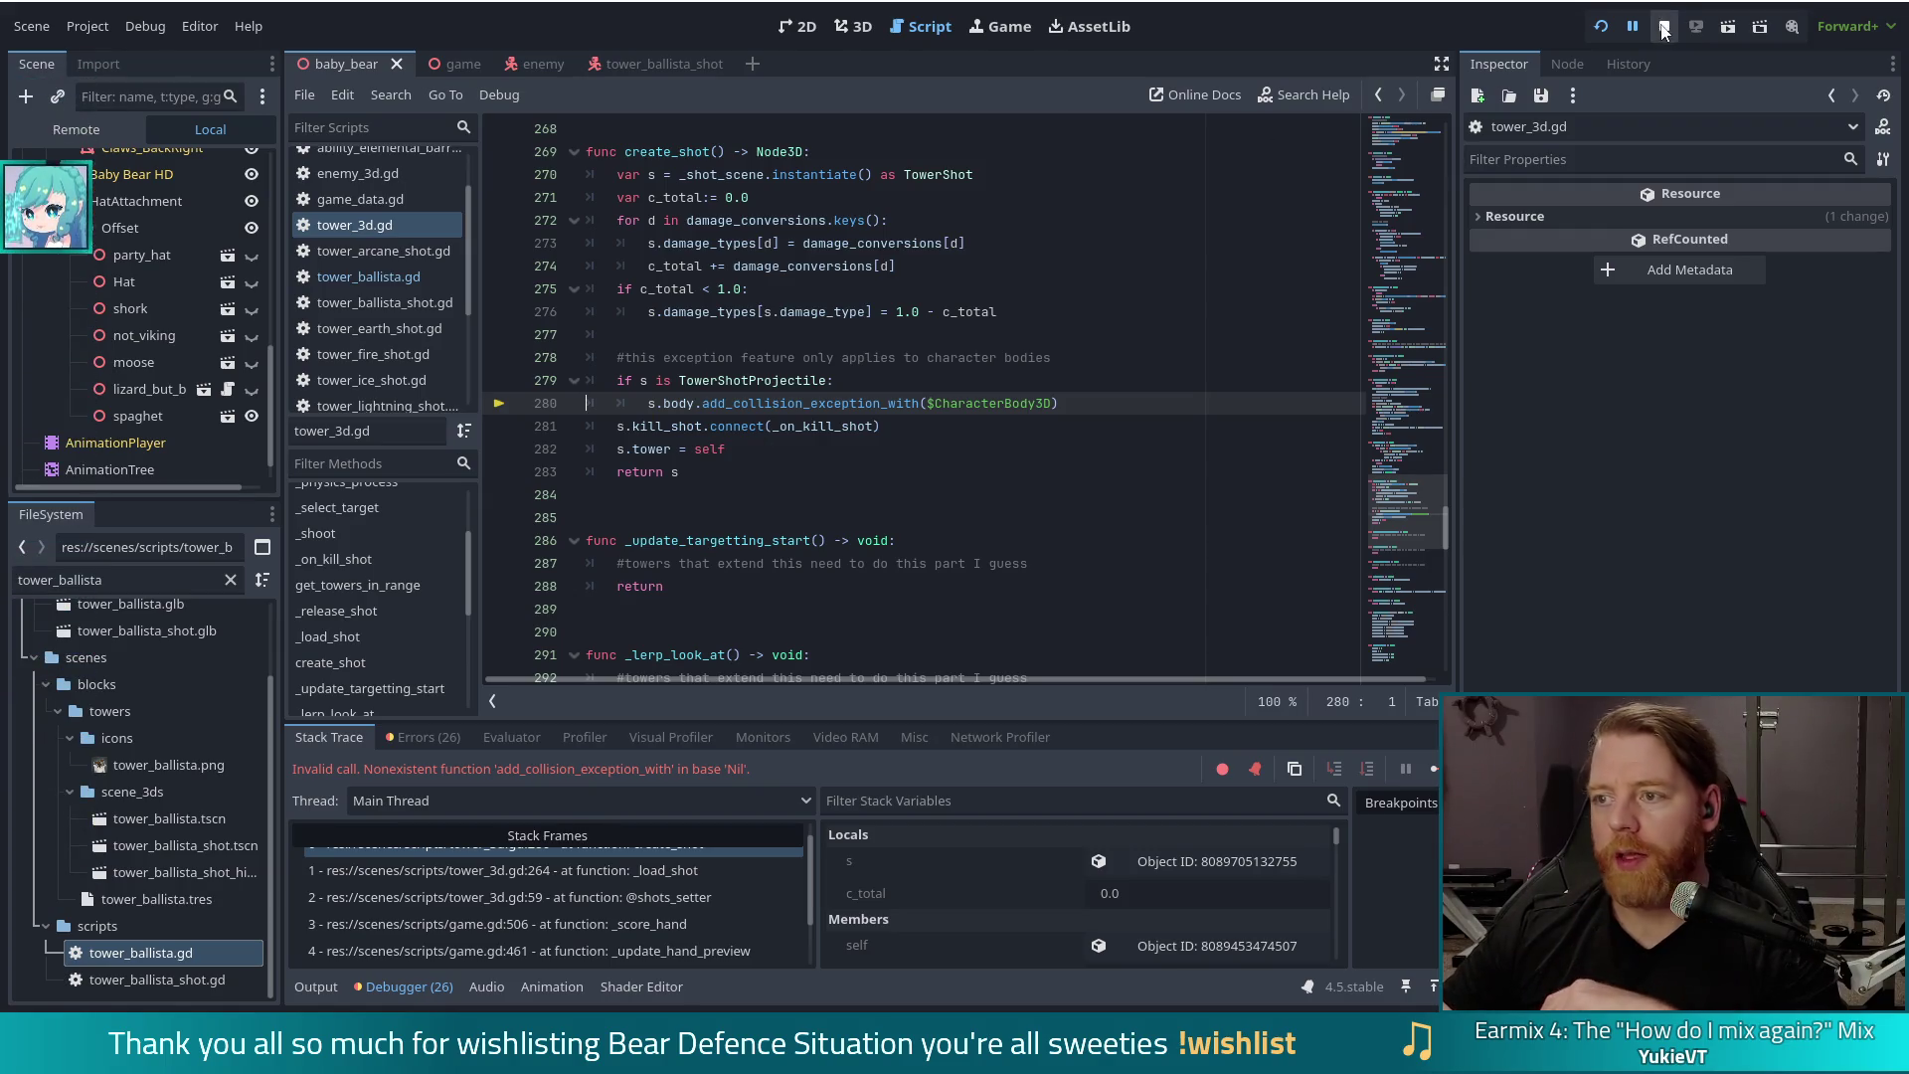
# Step: Relaunch the game to its title screen, stop the debug session, and select the FileSystem filter text
pyautogui.click(1607, 26)
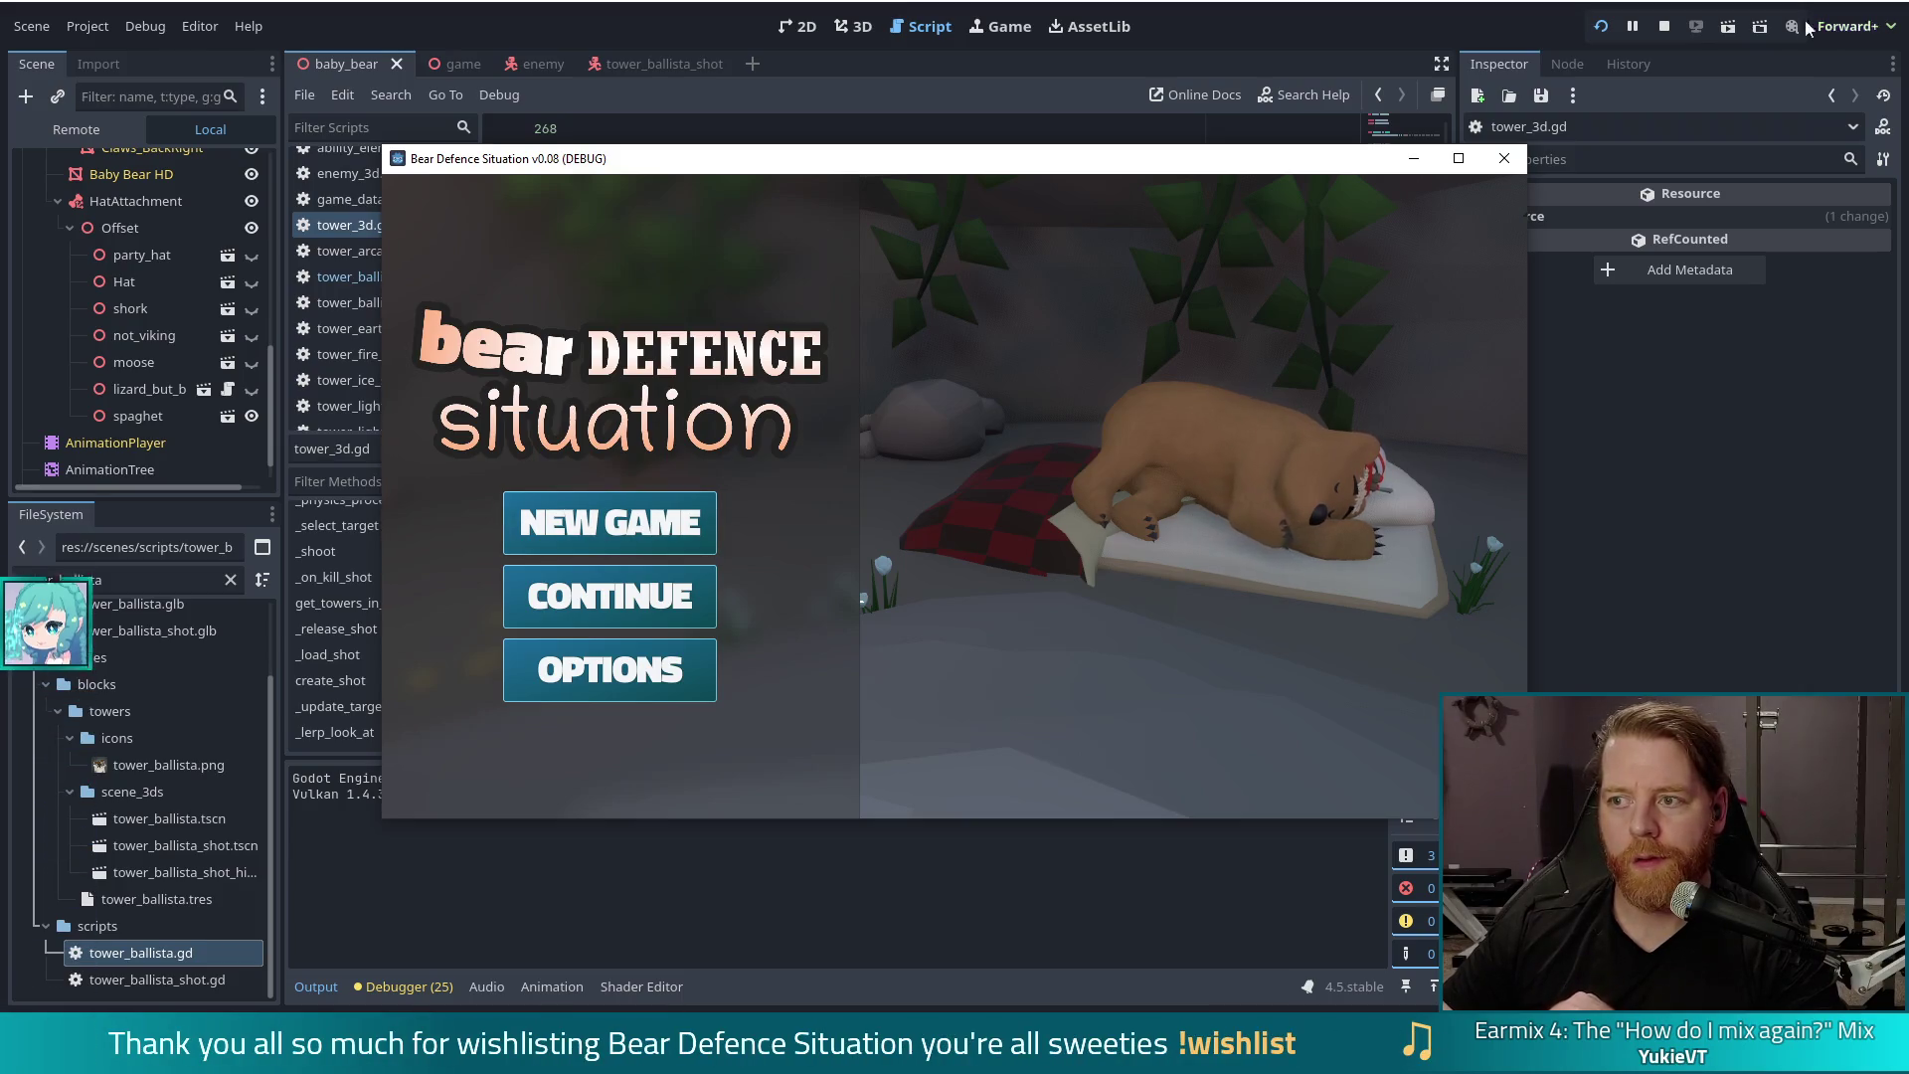
pyautogui.click(1665, 27)
pyautogui.doubleClick(60, 580)
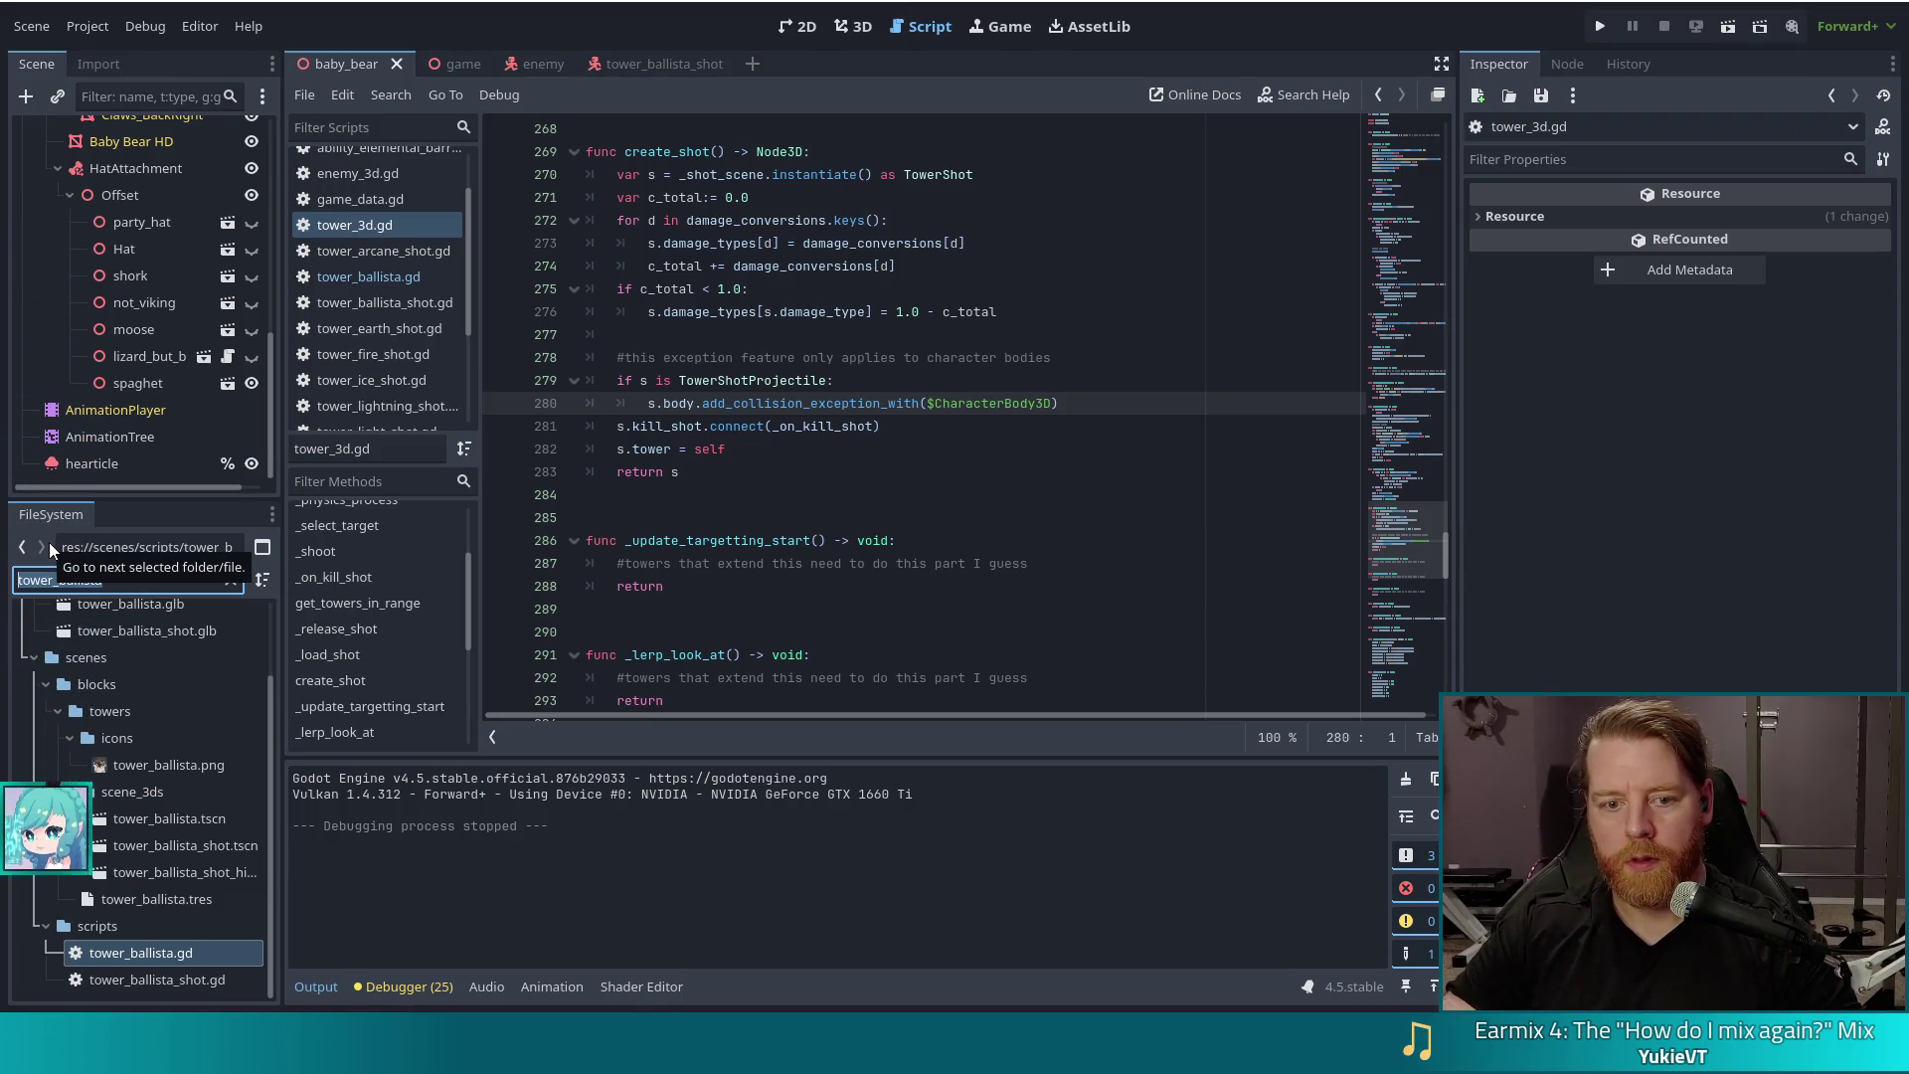
# Step: Filter the FileSystem for tower_ice and open tower_ice.tscn
pyautogui.write('tower_ice')
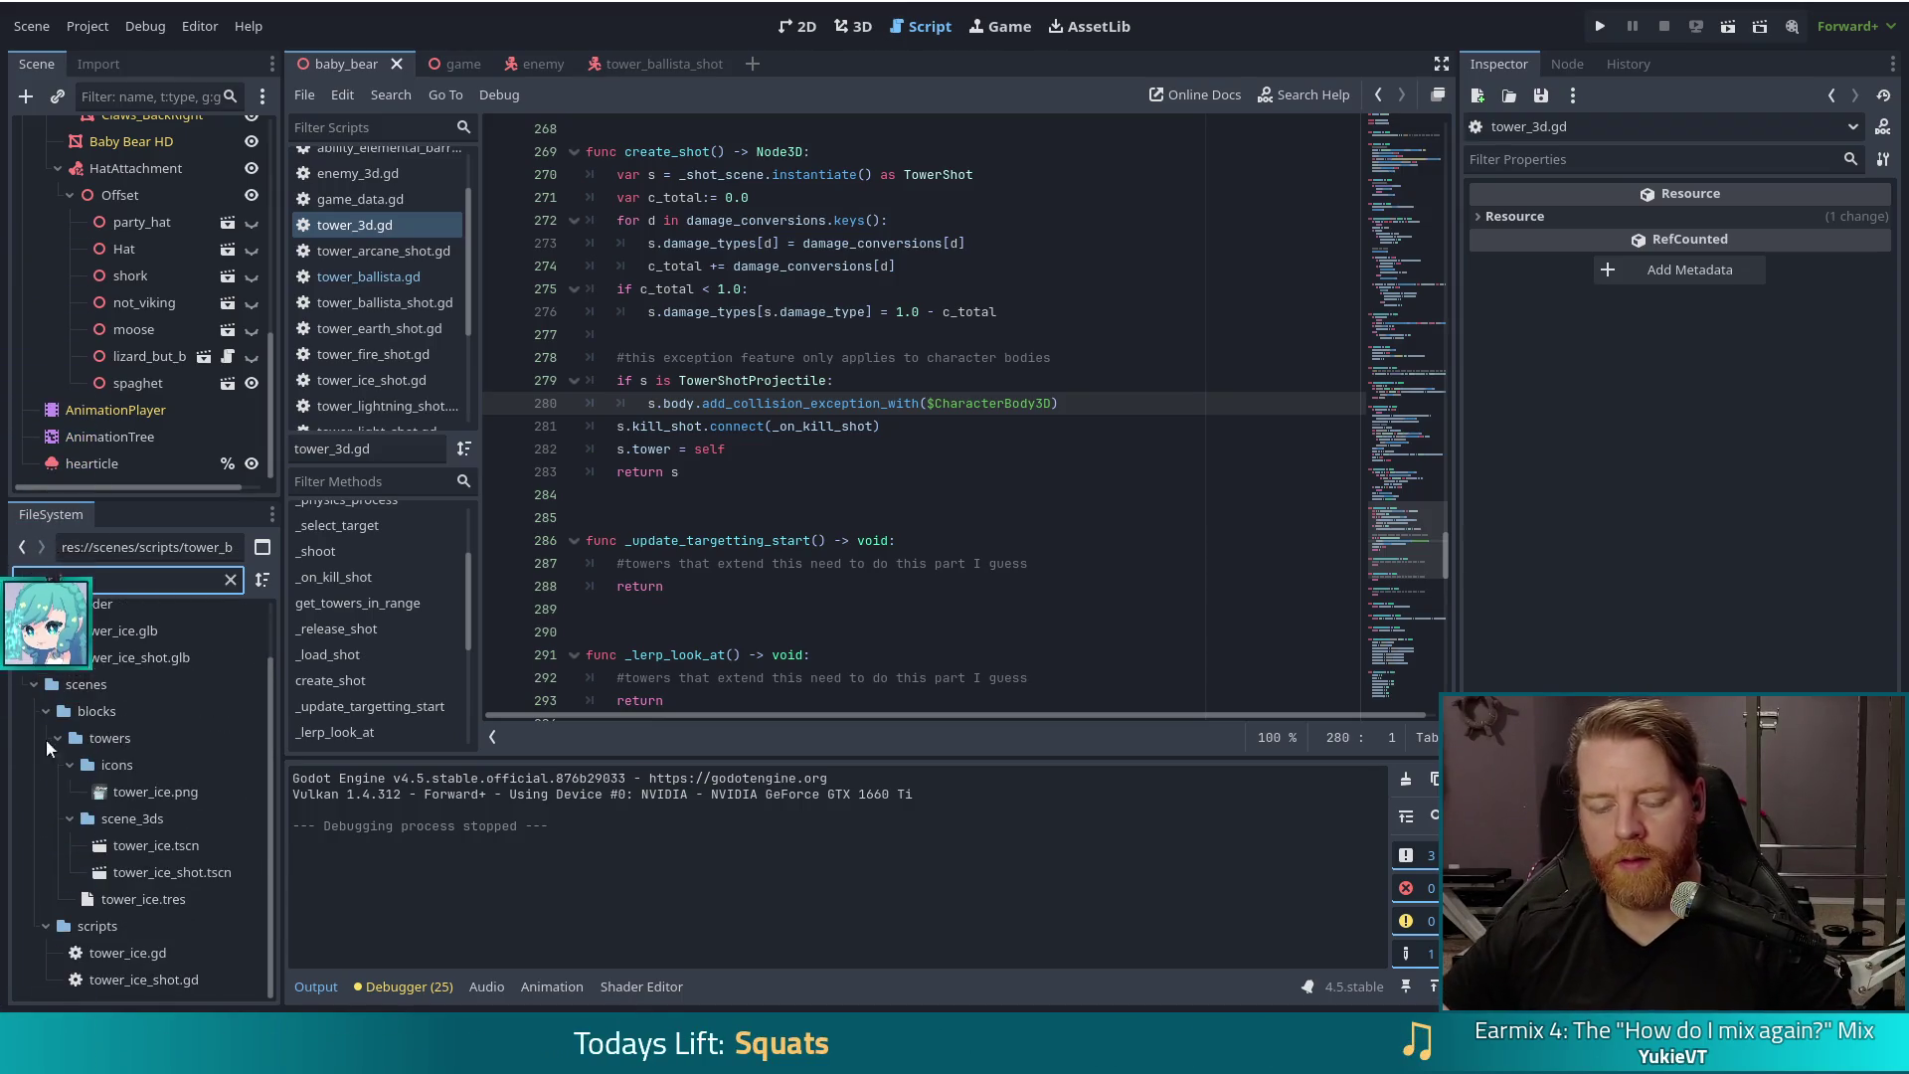
pyautogui.doubleClick(143, 848)
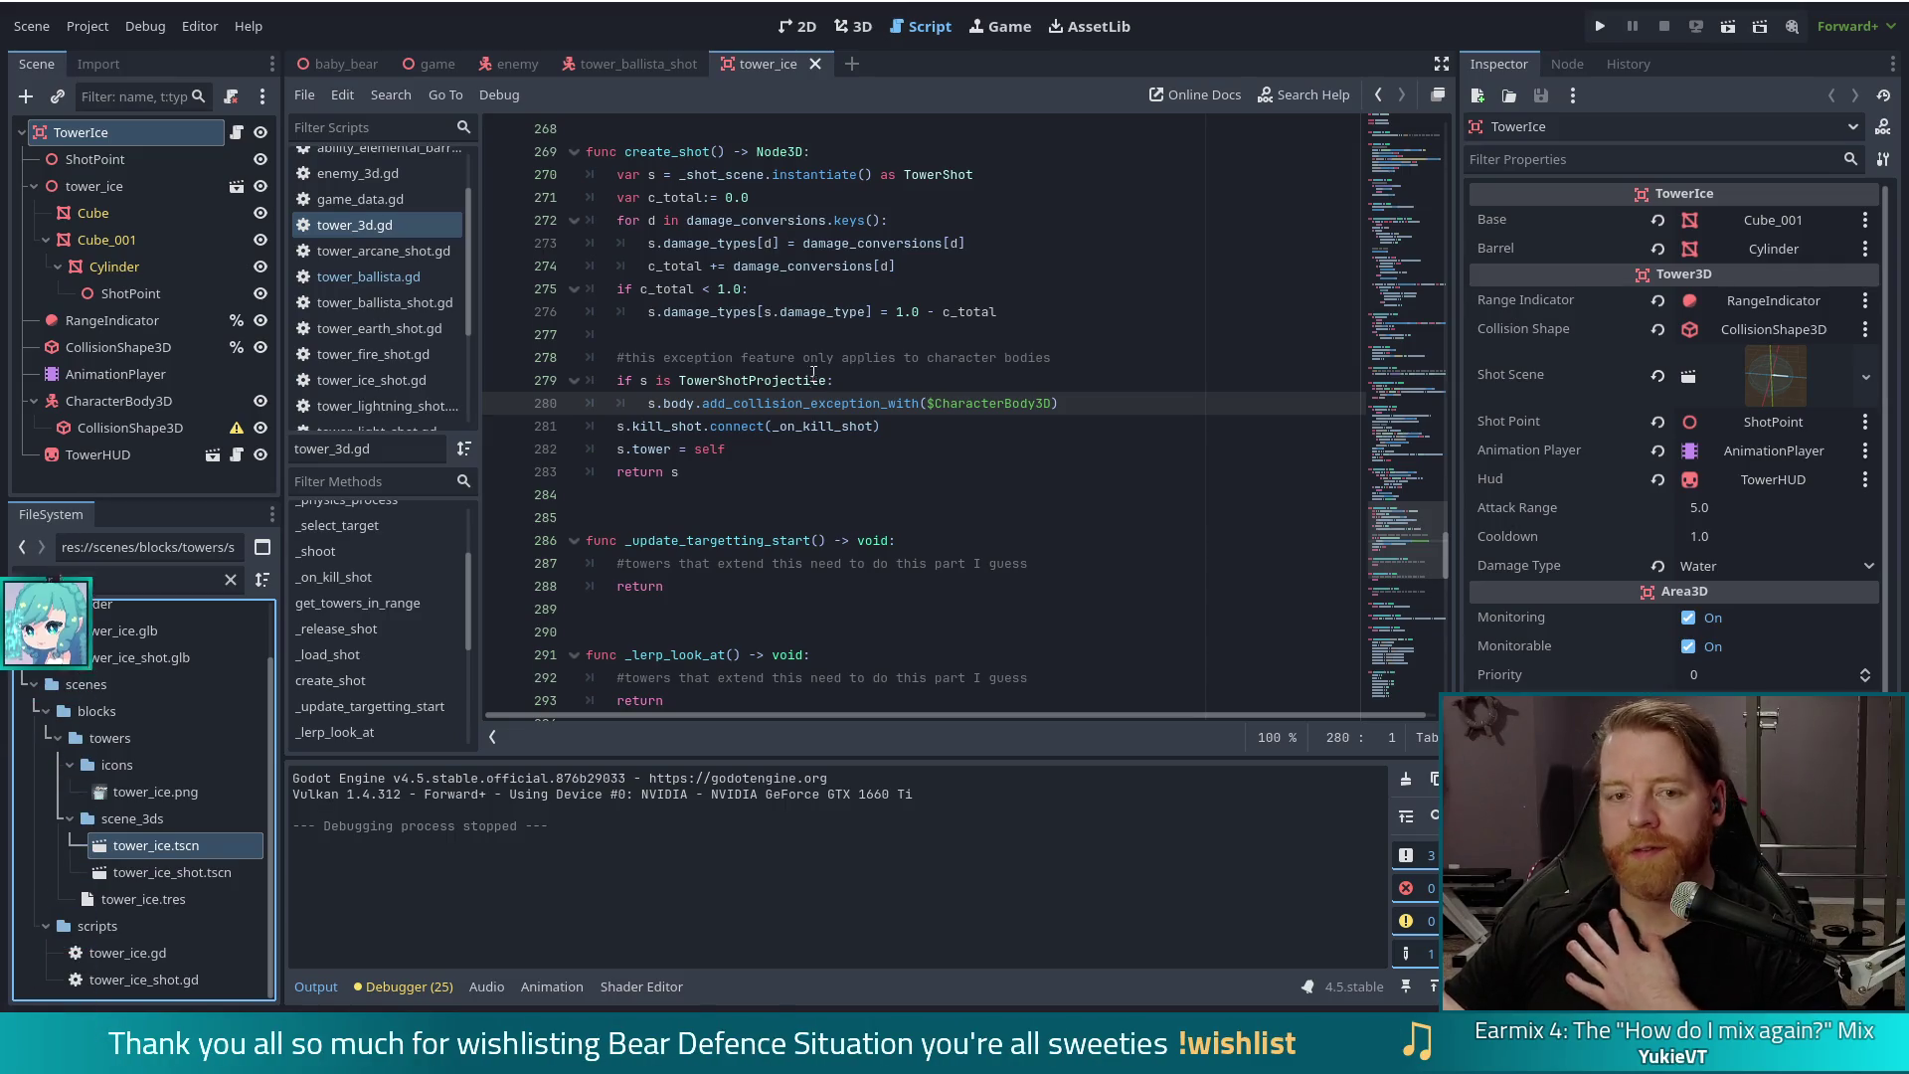
# Step: Open tower_ice_shot.tscn, select its TowerIceShot root, and open the node picker for Body
pyautogui.doubleClick(170, 871)
pyautogui.click(93, 139)
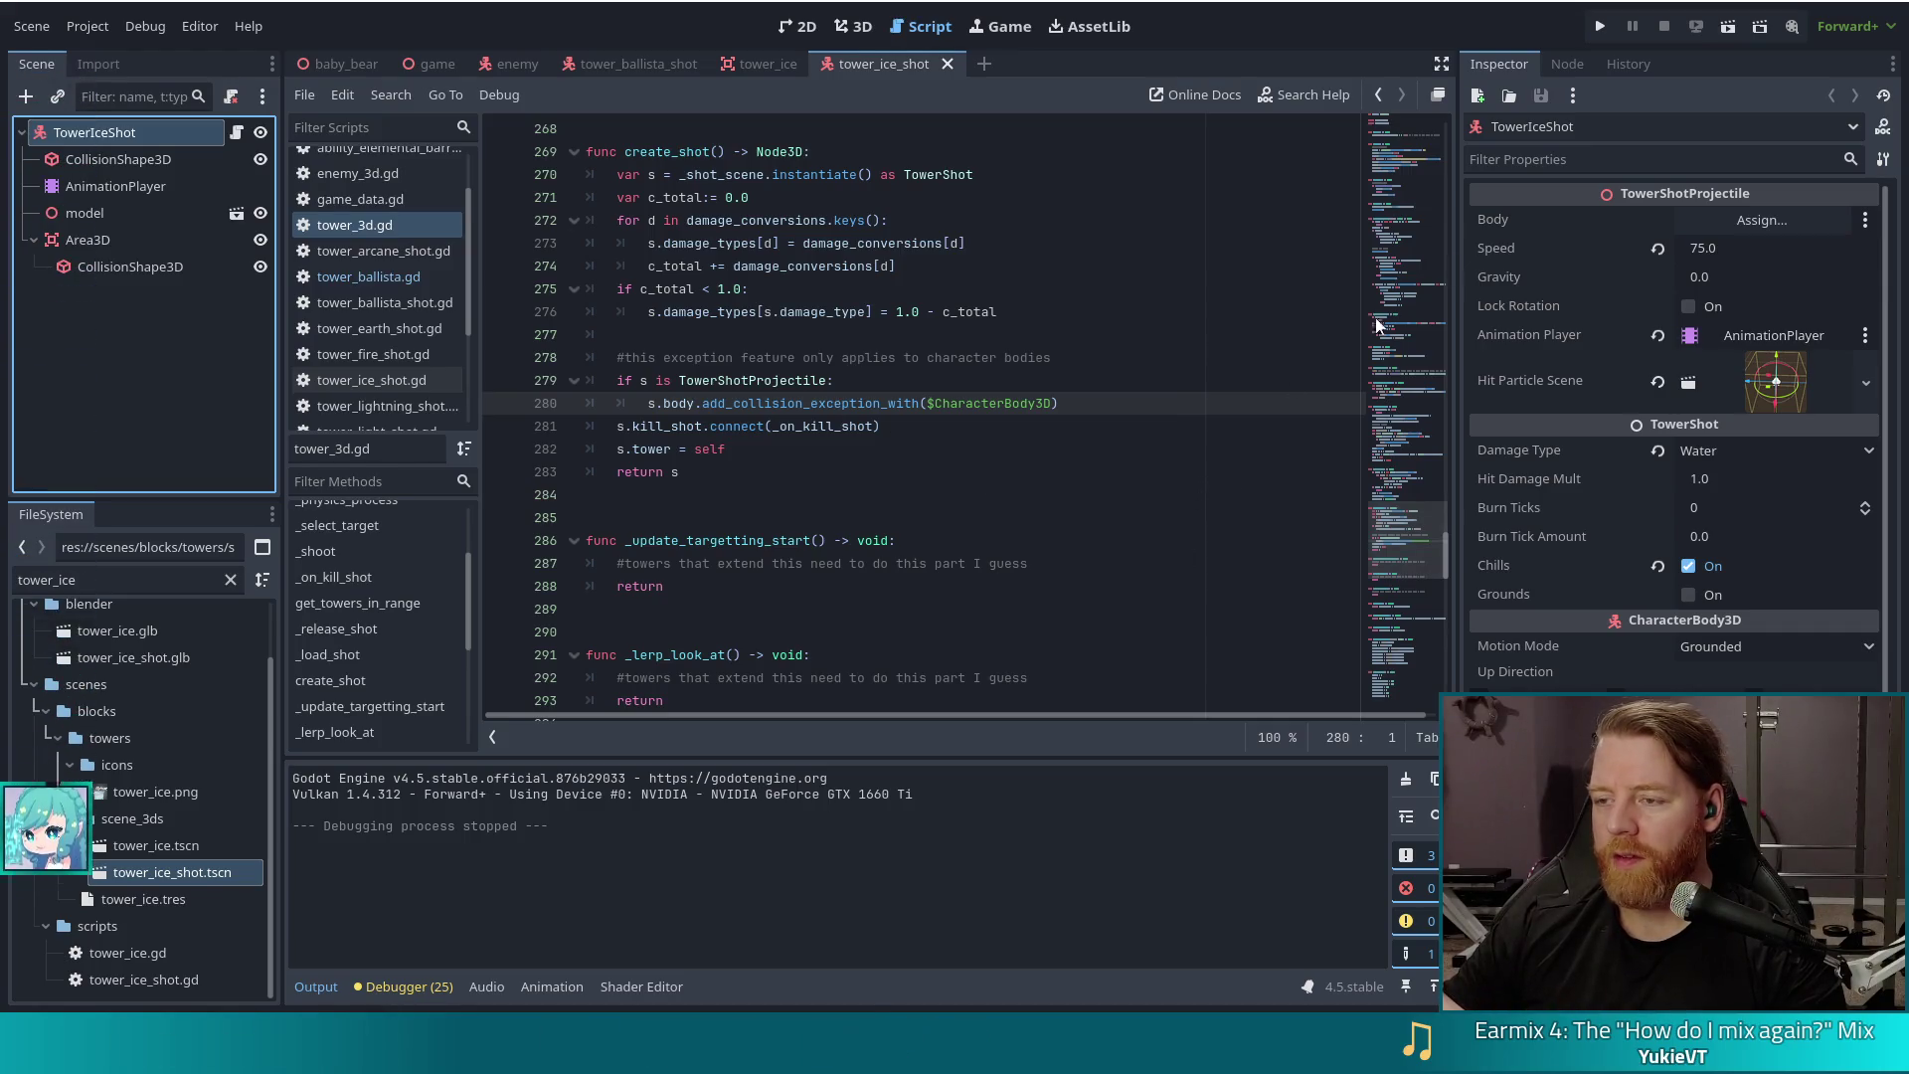
pyautogui.click(1728, 239)
pyautogui.click(1738, 222)
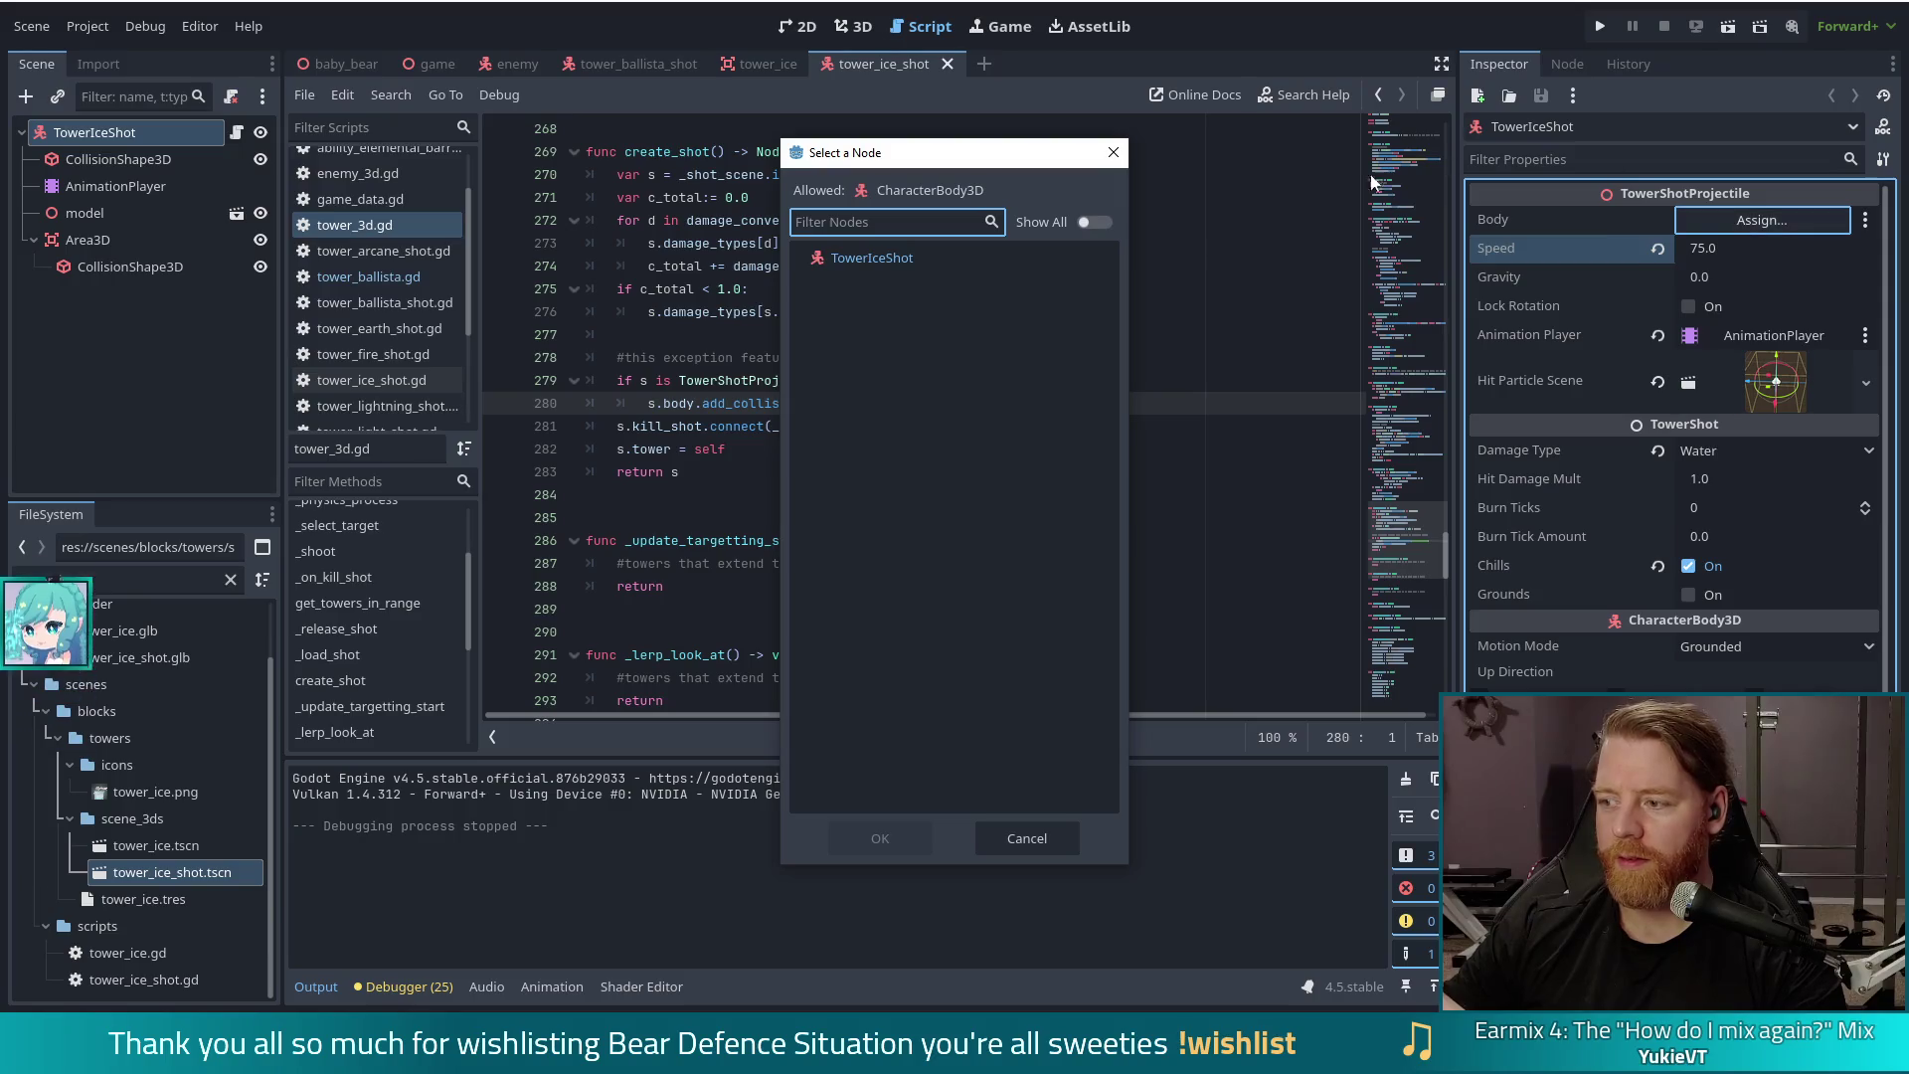
# Step: Assign TowerIceShot as its own Body, save the scene, and run the game
pyautogui.doubleClick(848, 258)
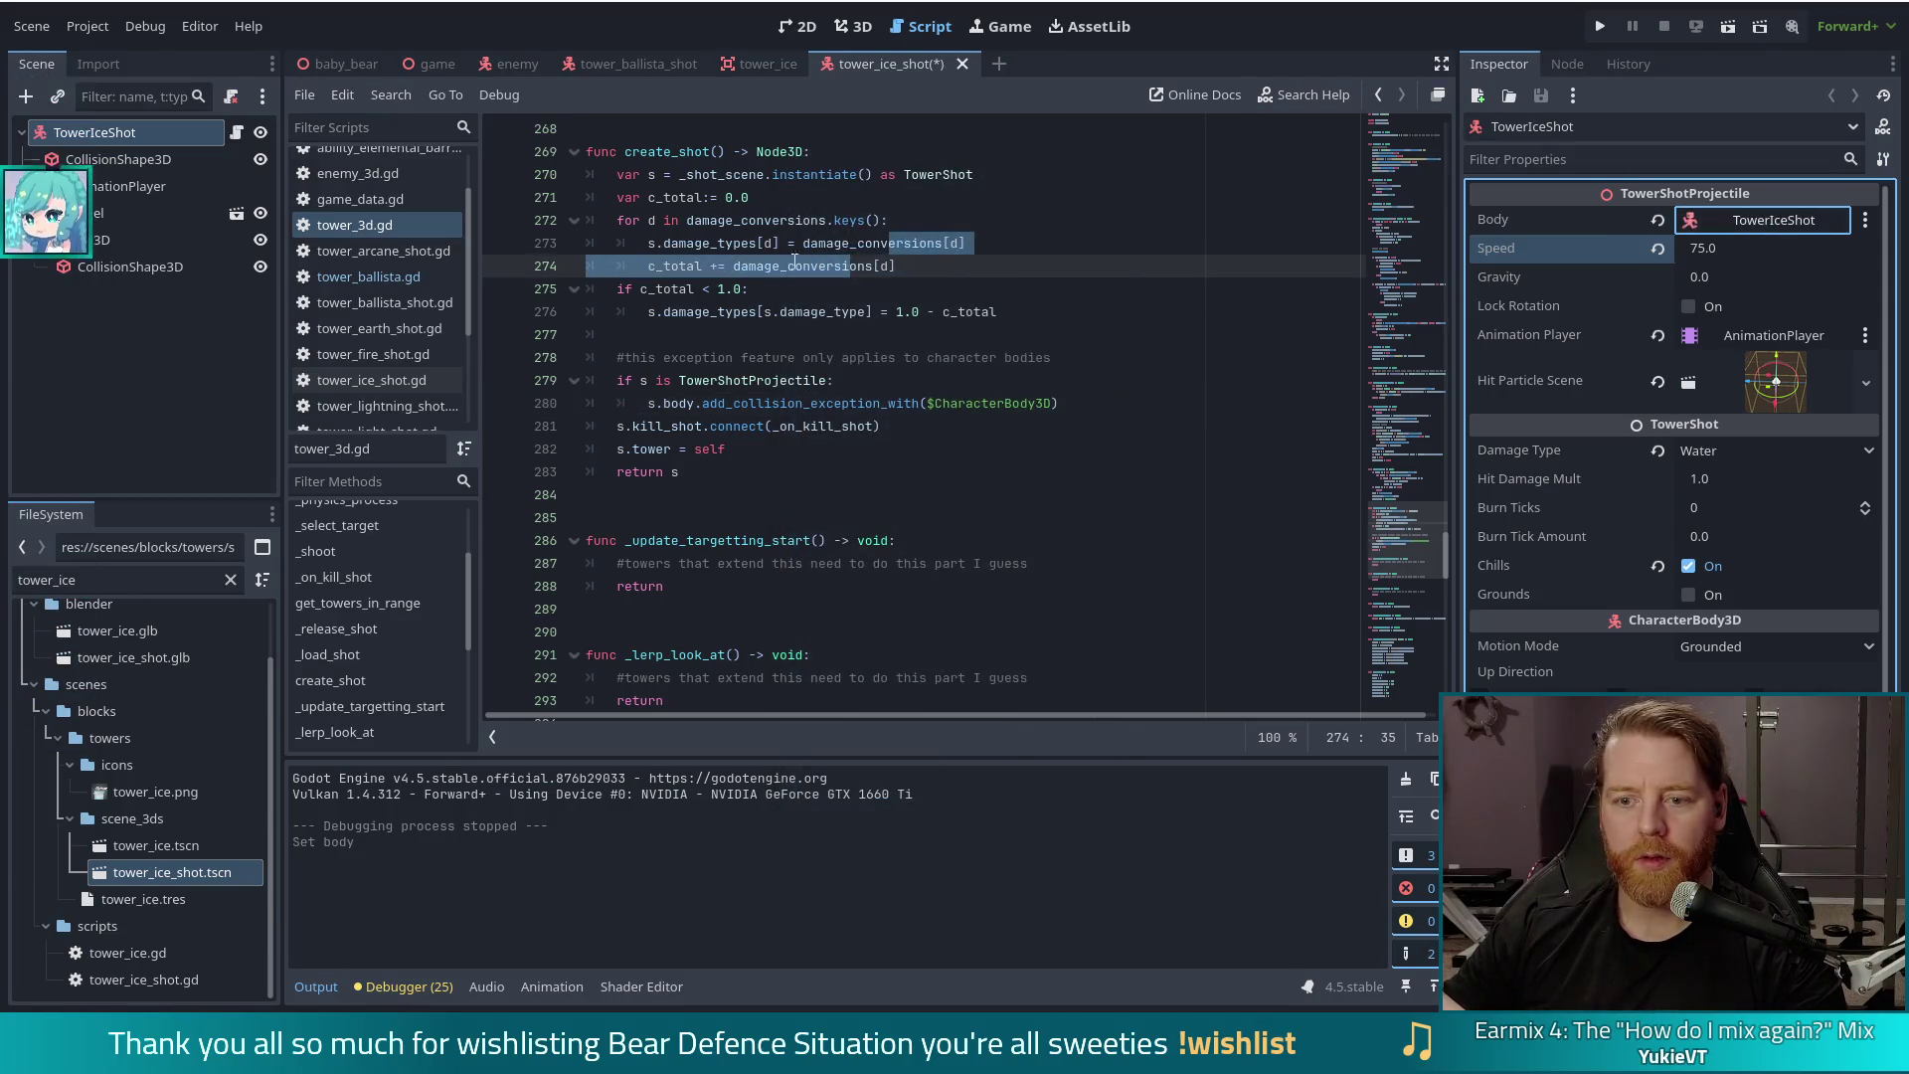
pyautogui.click(911, 388)
pyautogui.hotkey('ctrl', 's')
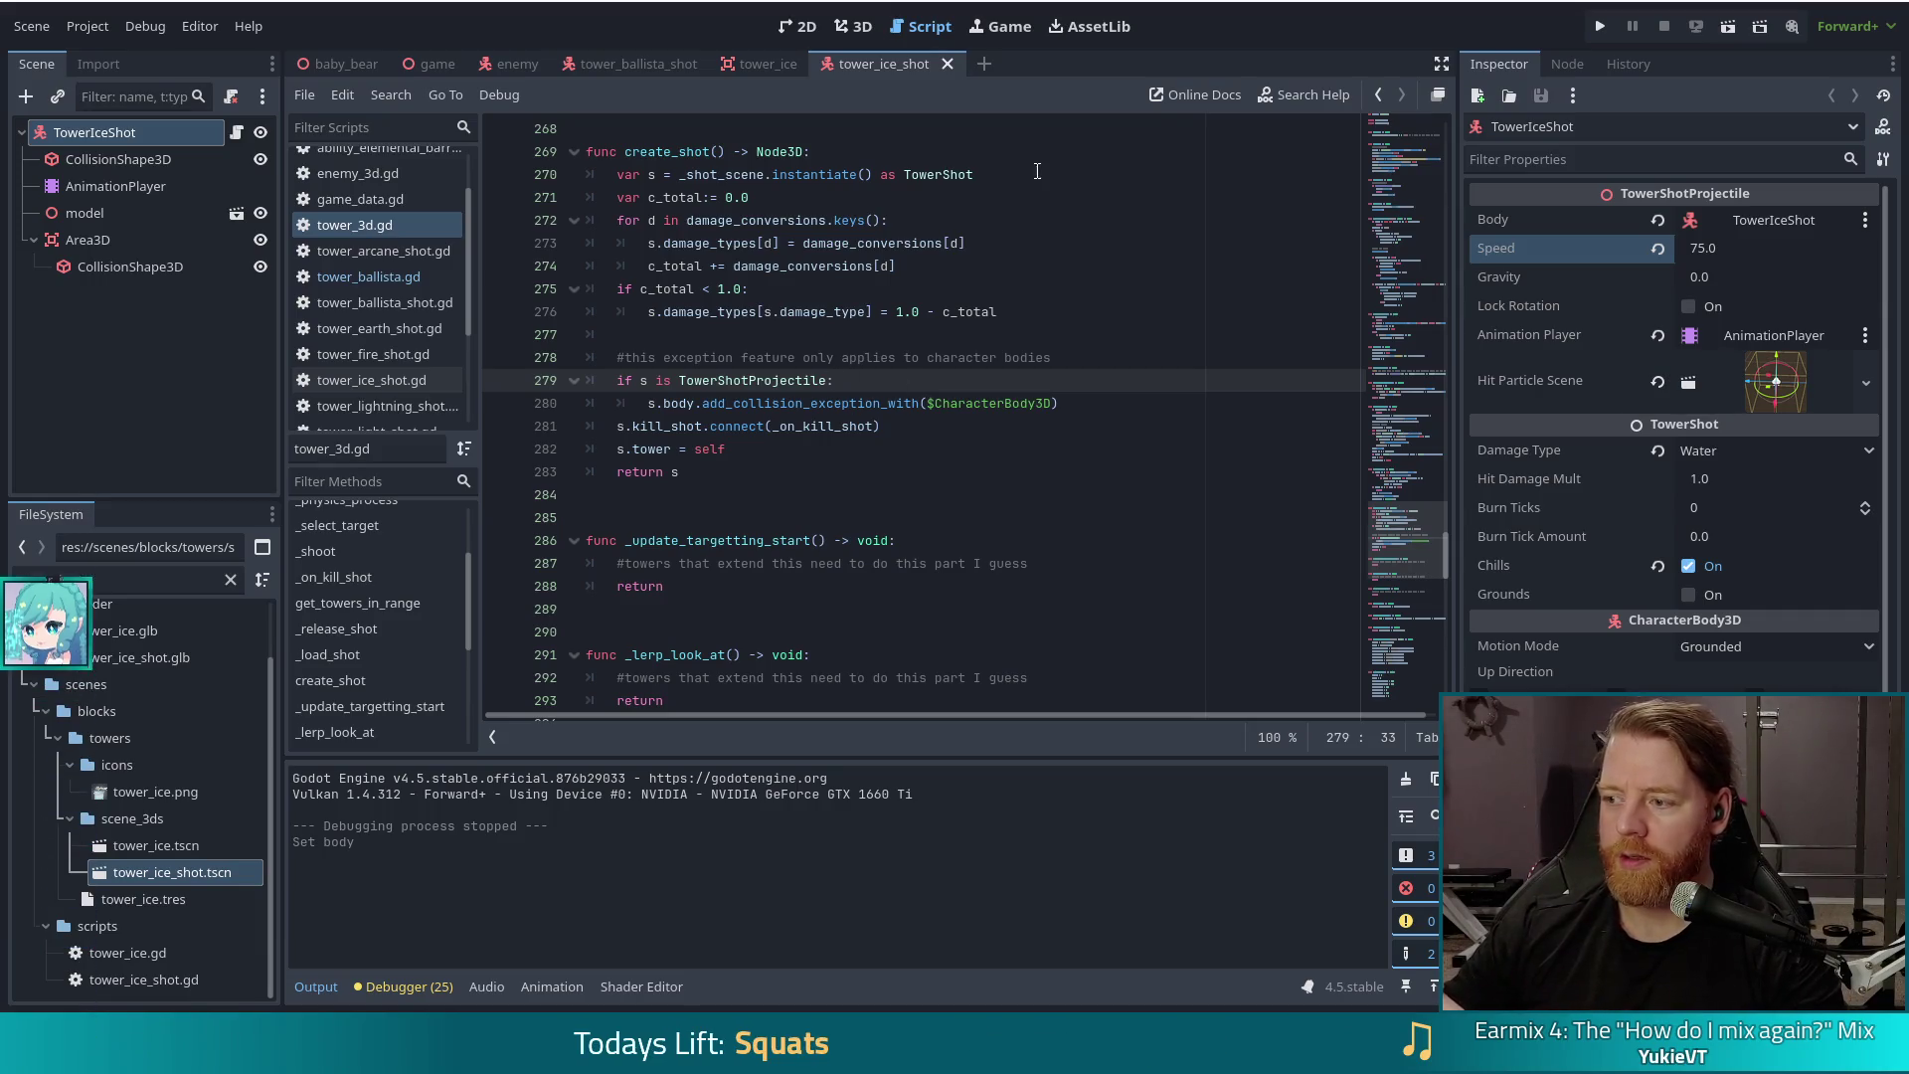
pyautogui.click(1605, 28)
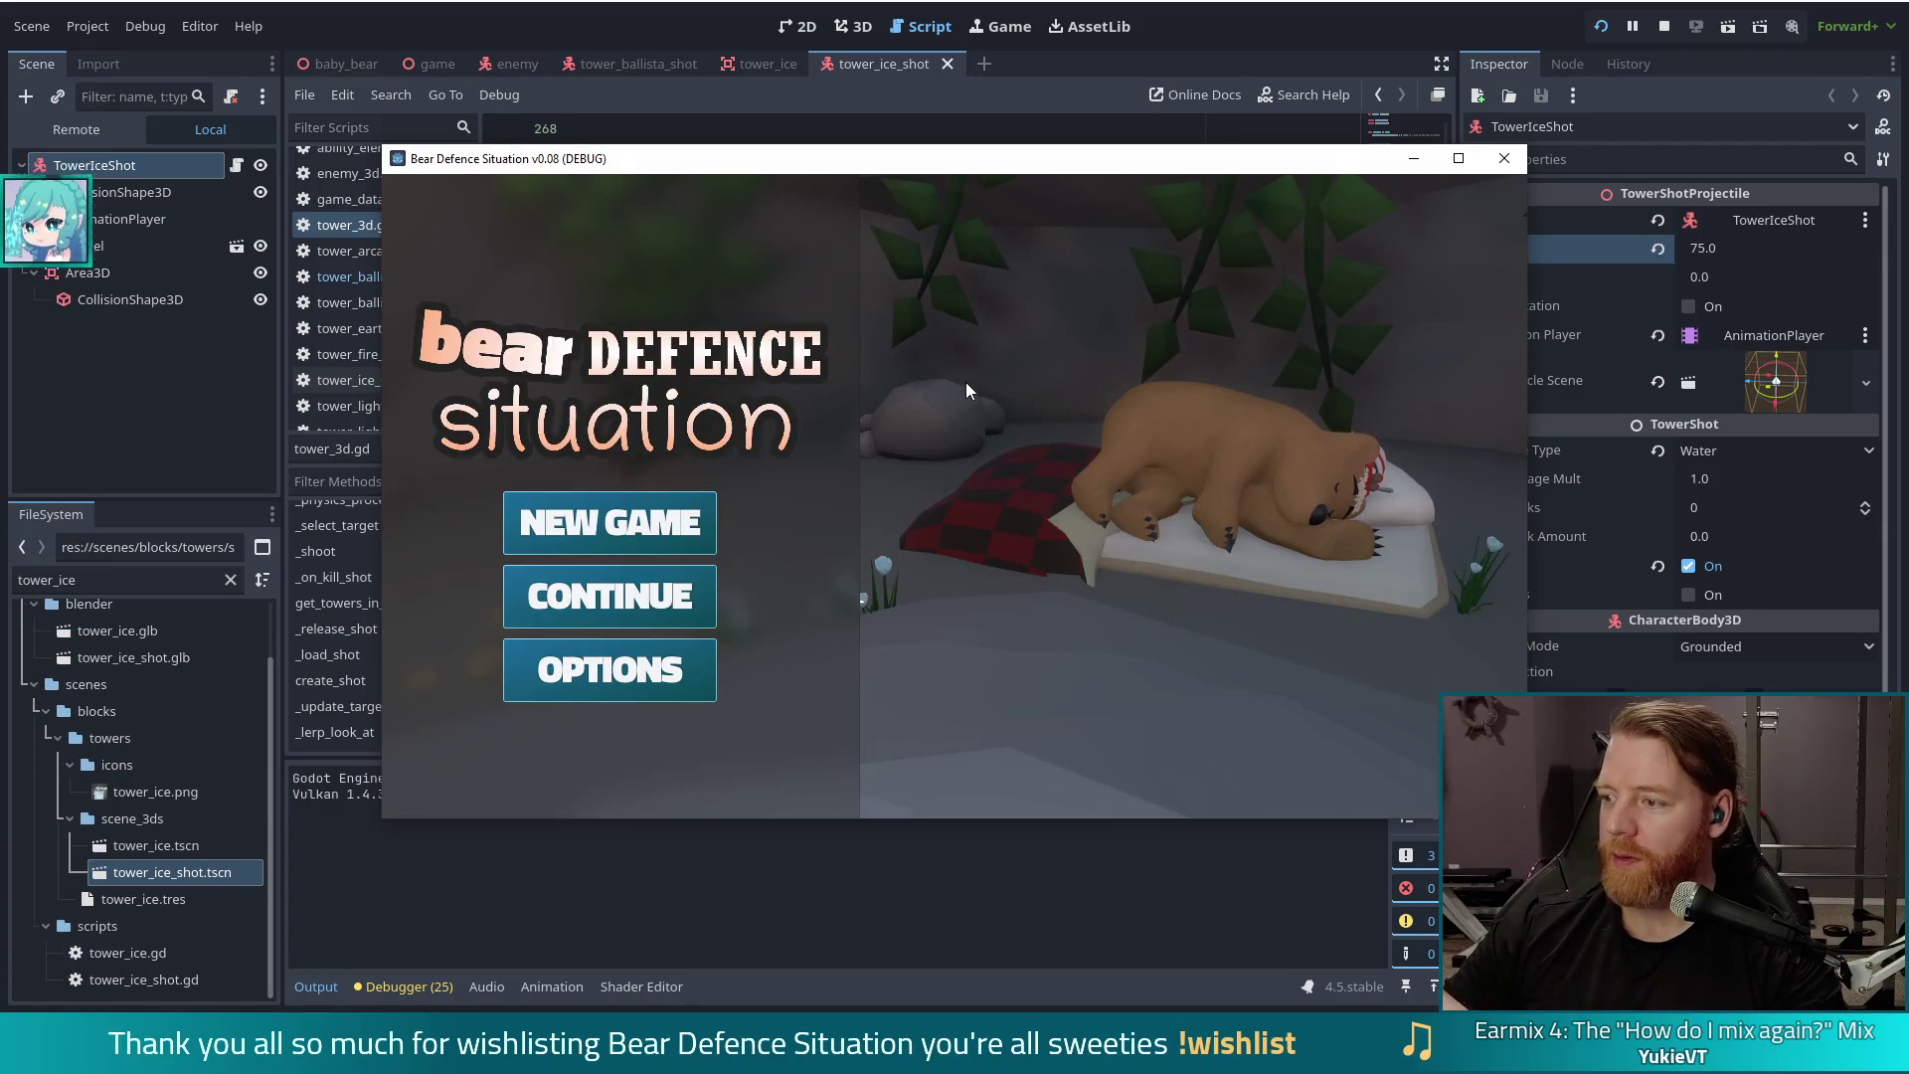
# Step: Start a new game and advance from the shop to the level map
pyautogui.click(588, 539)
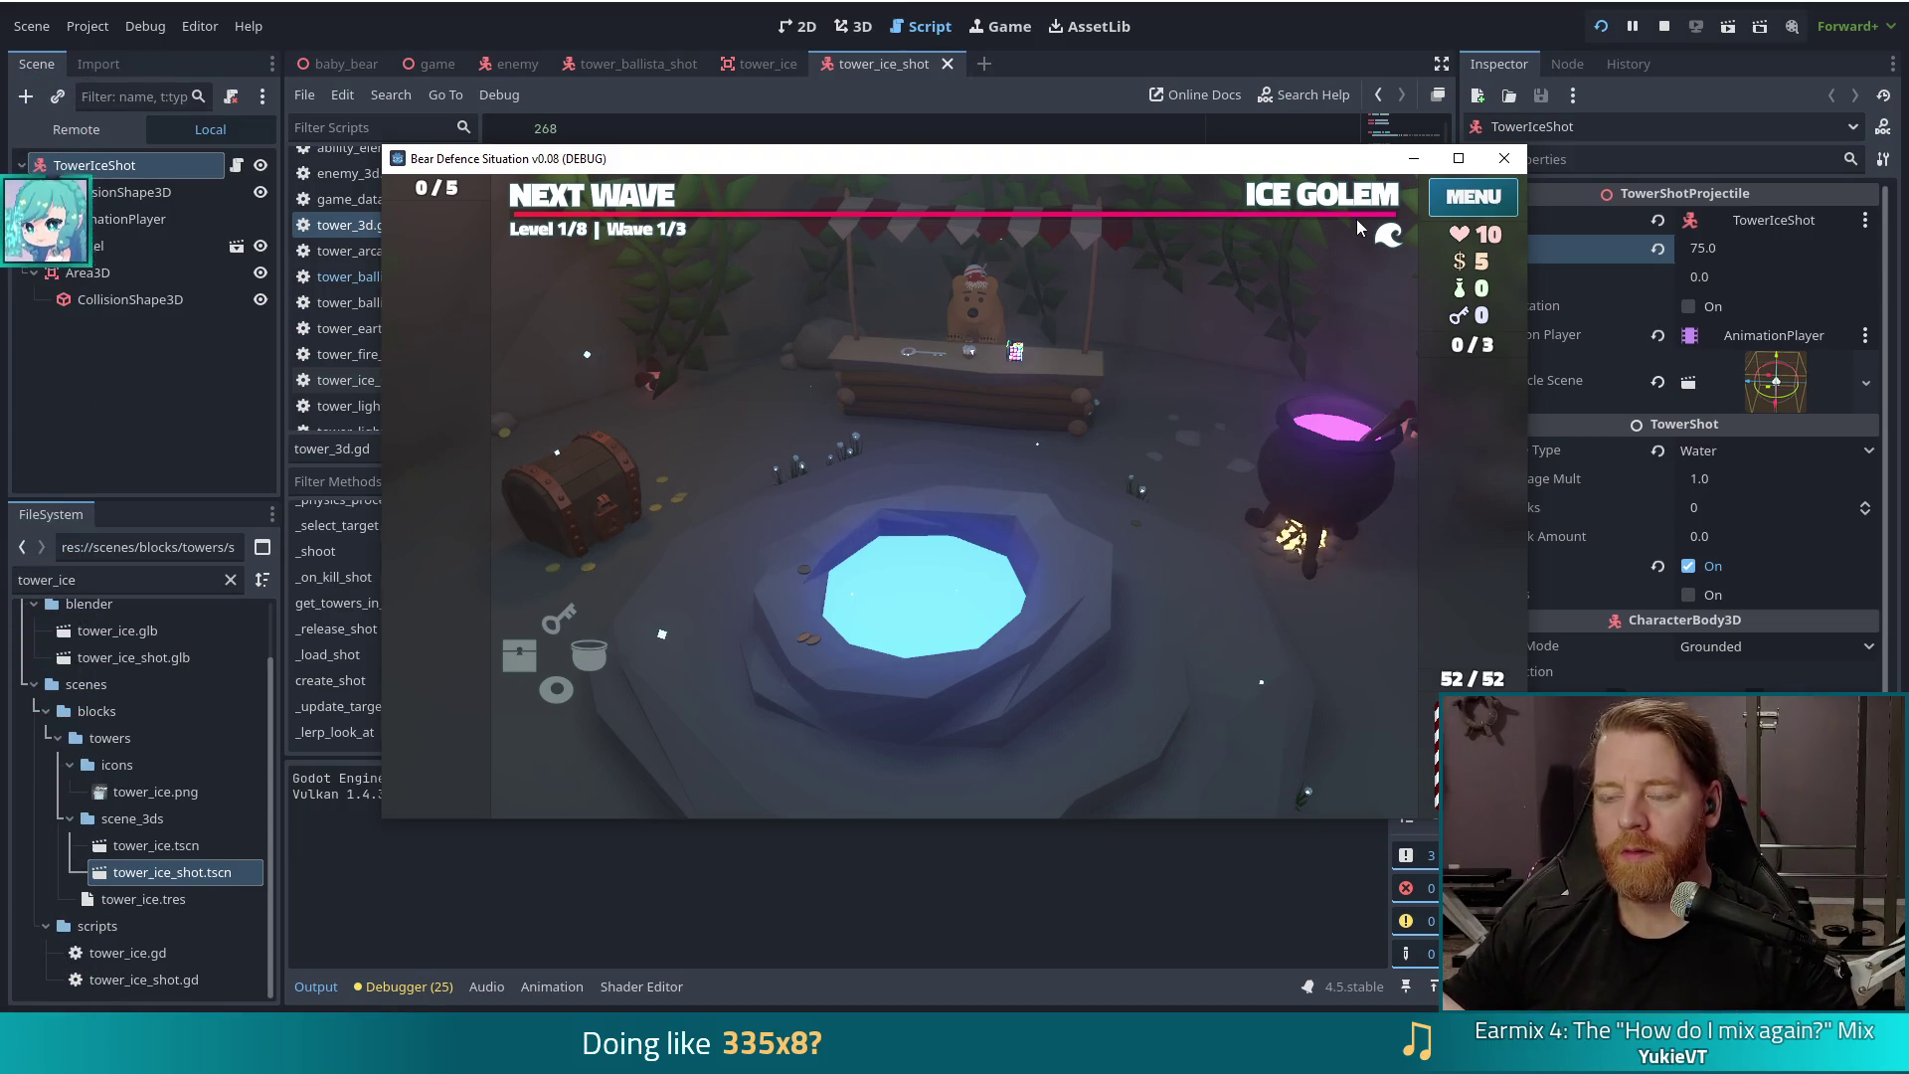
pyautogui.press('`')
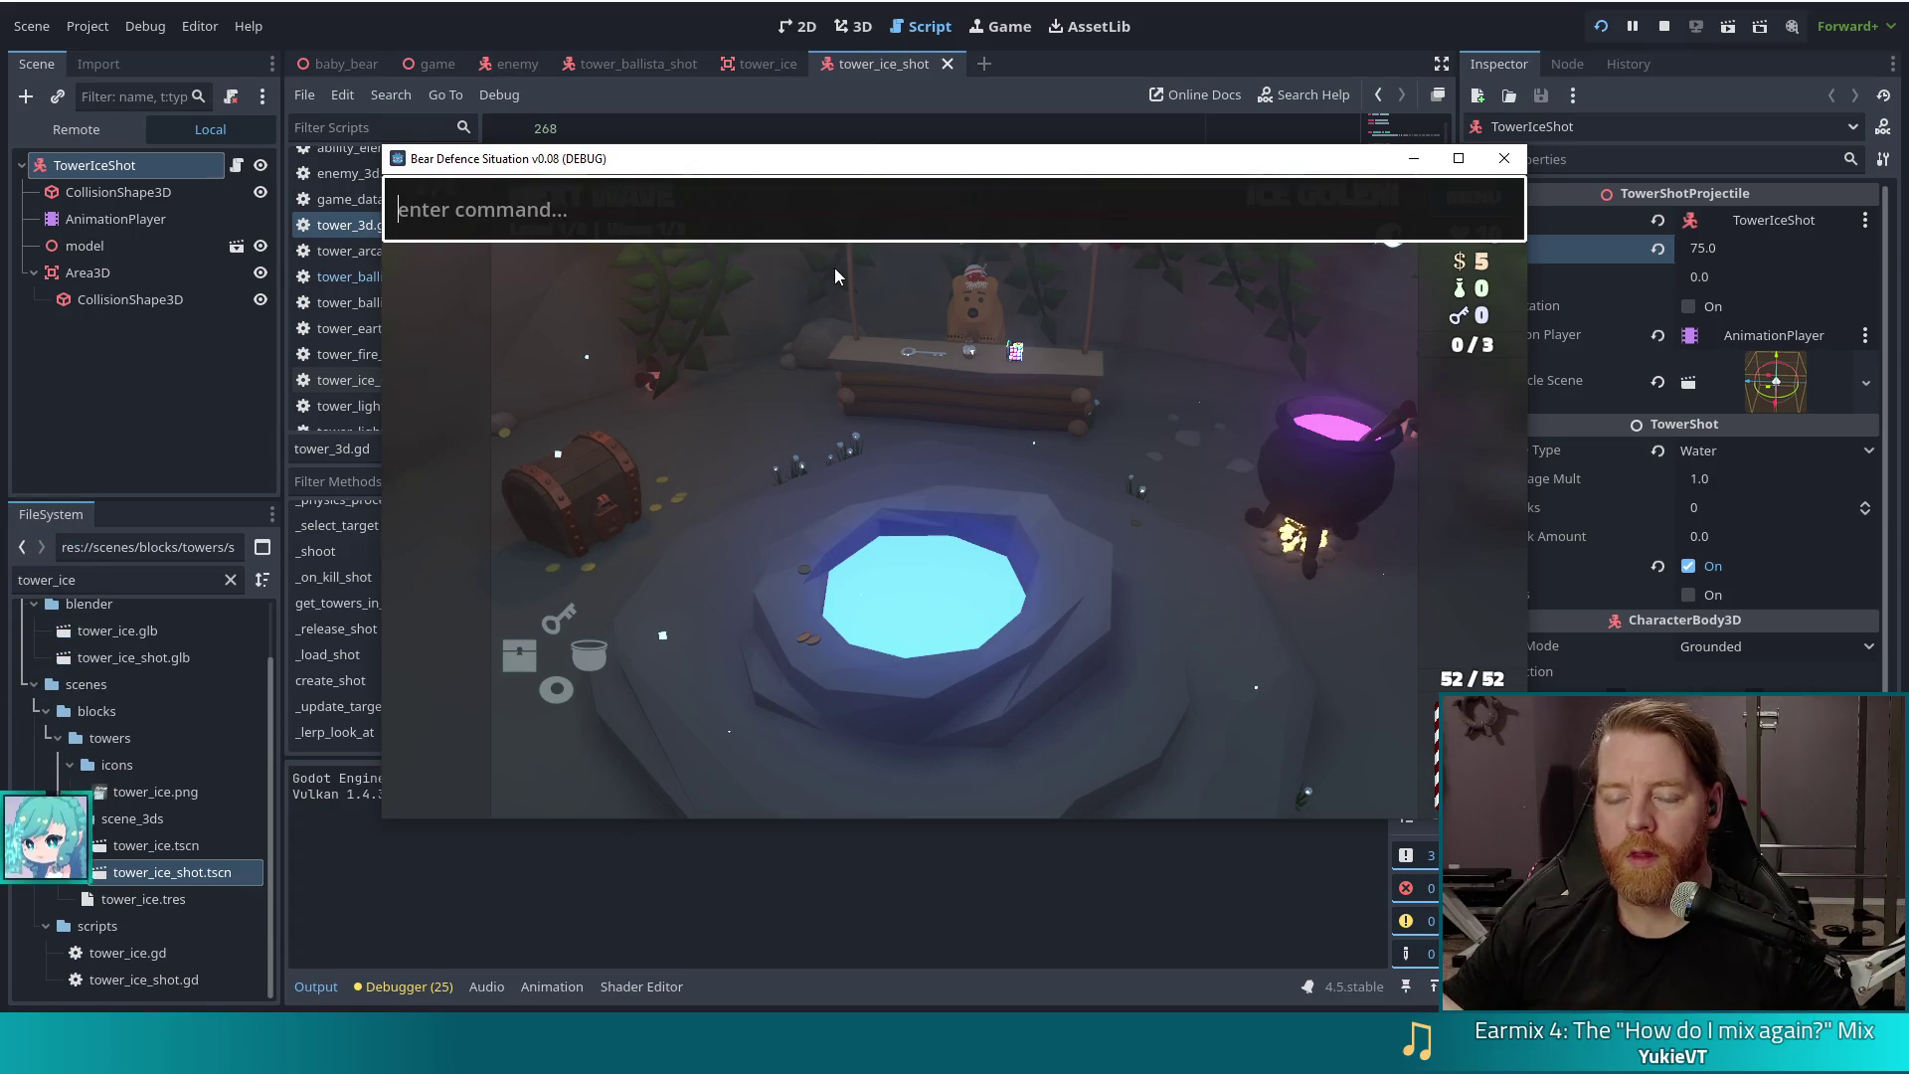
pyautogui.press('`')
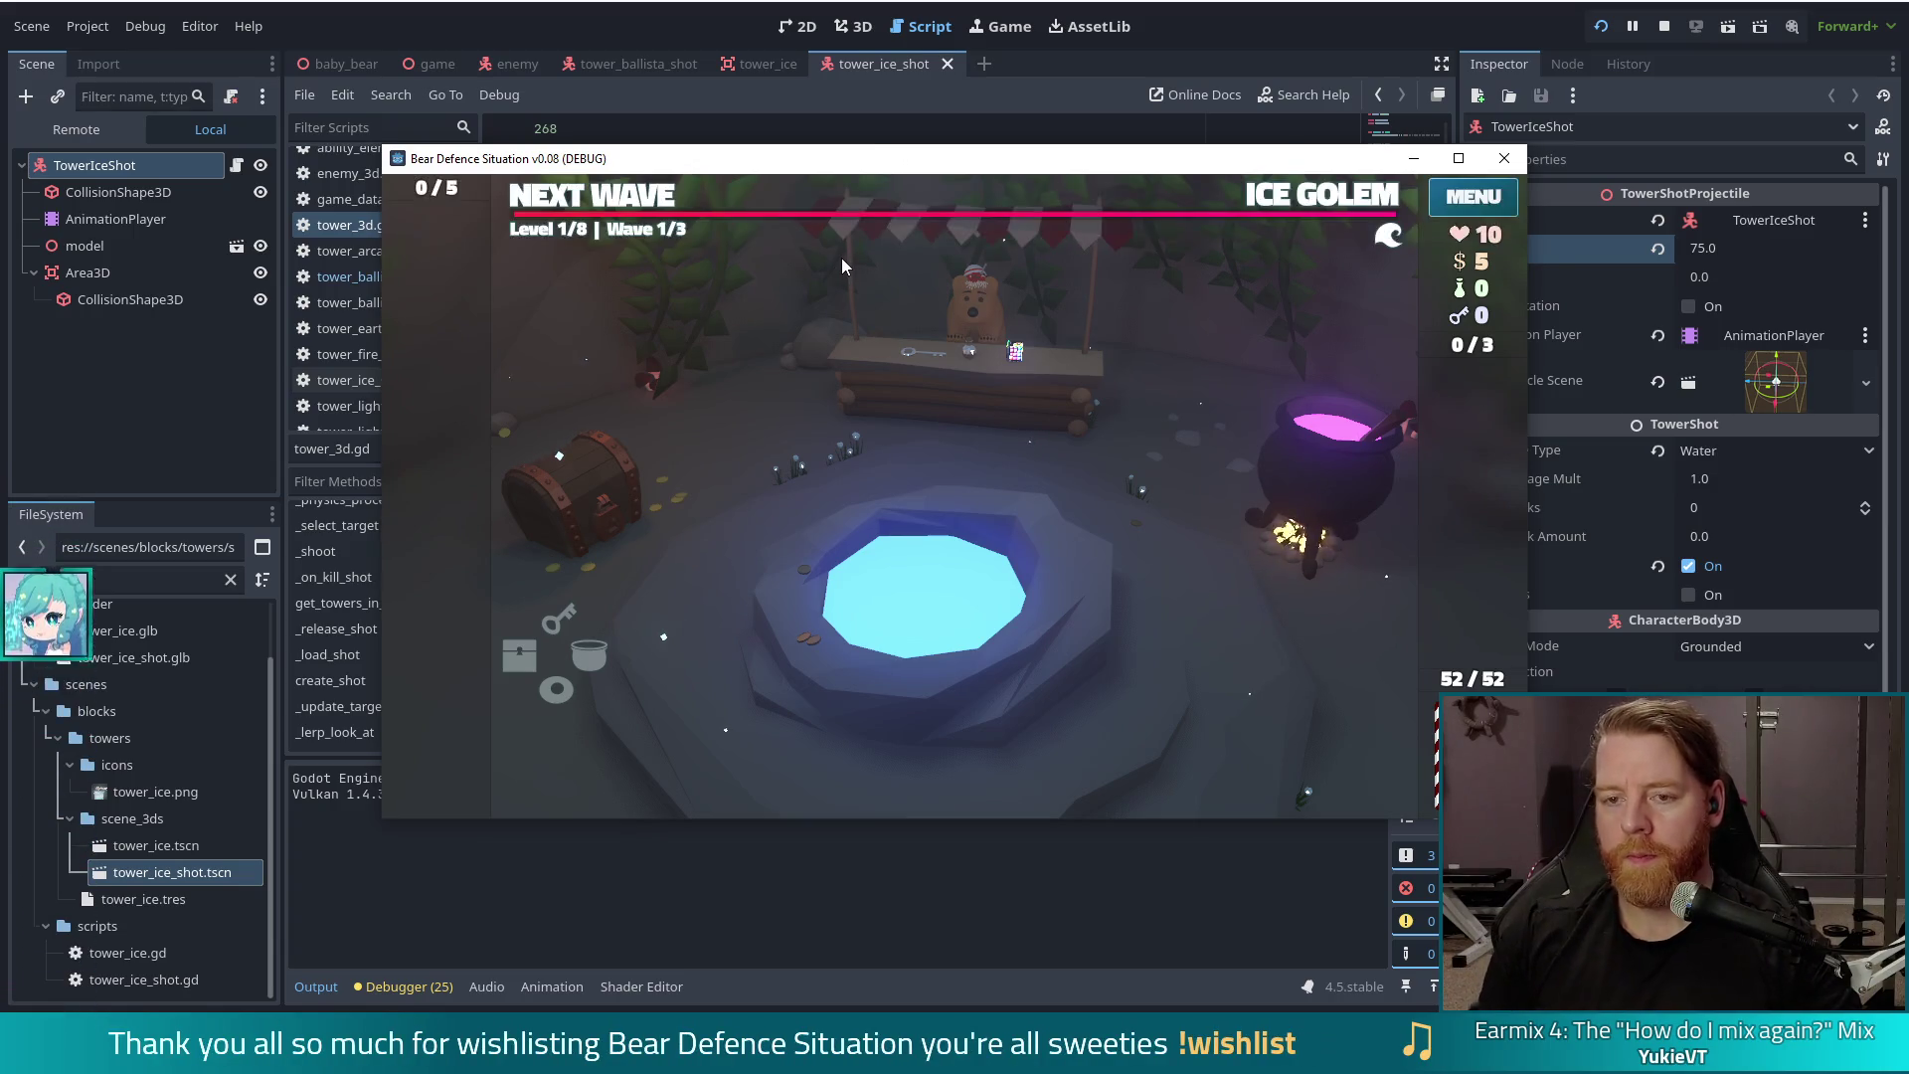
pyautogui.click(625, 213)
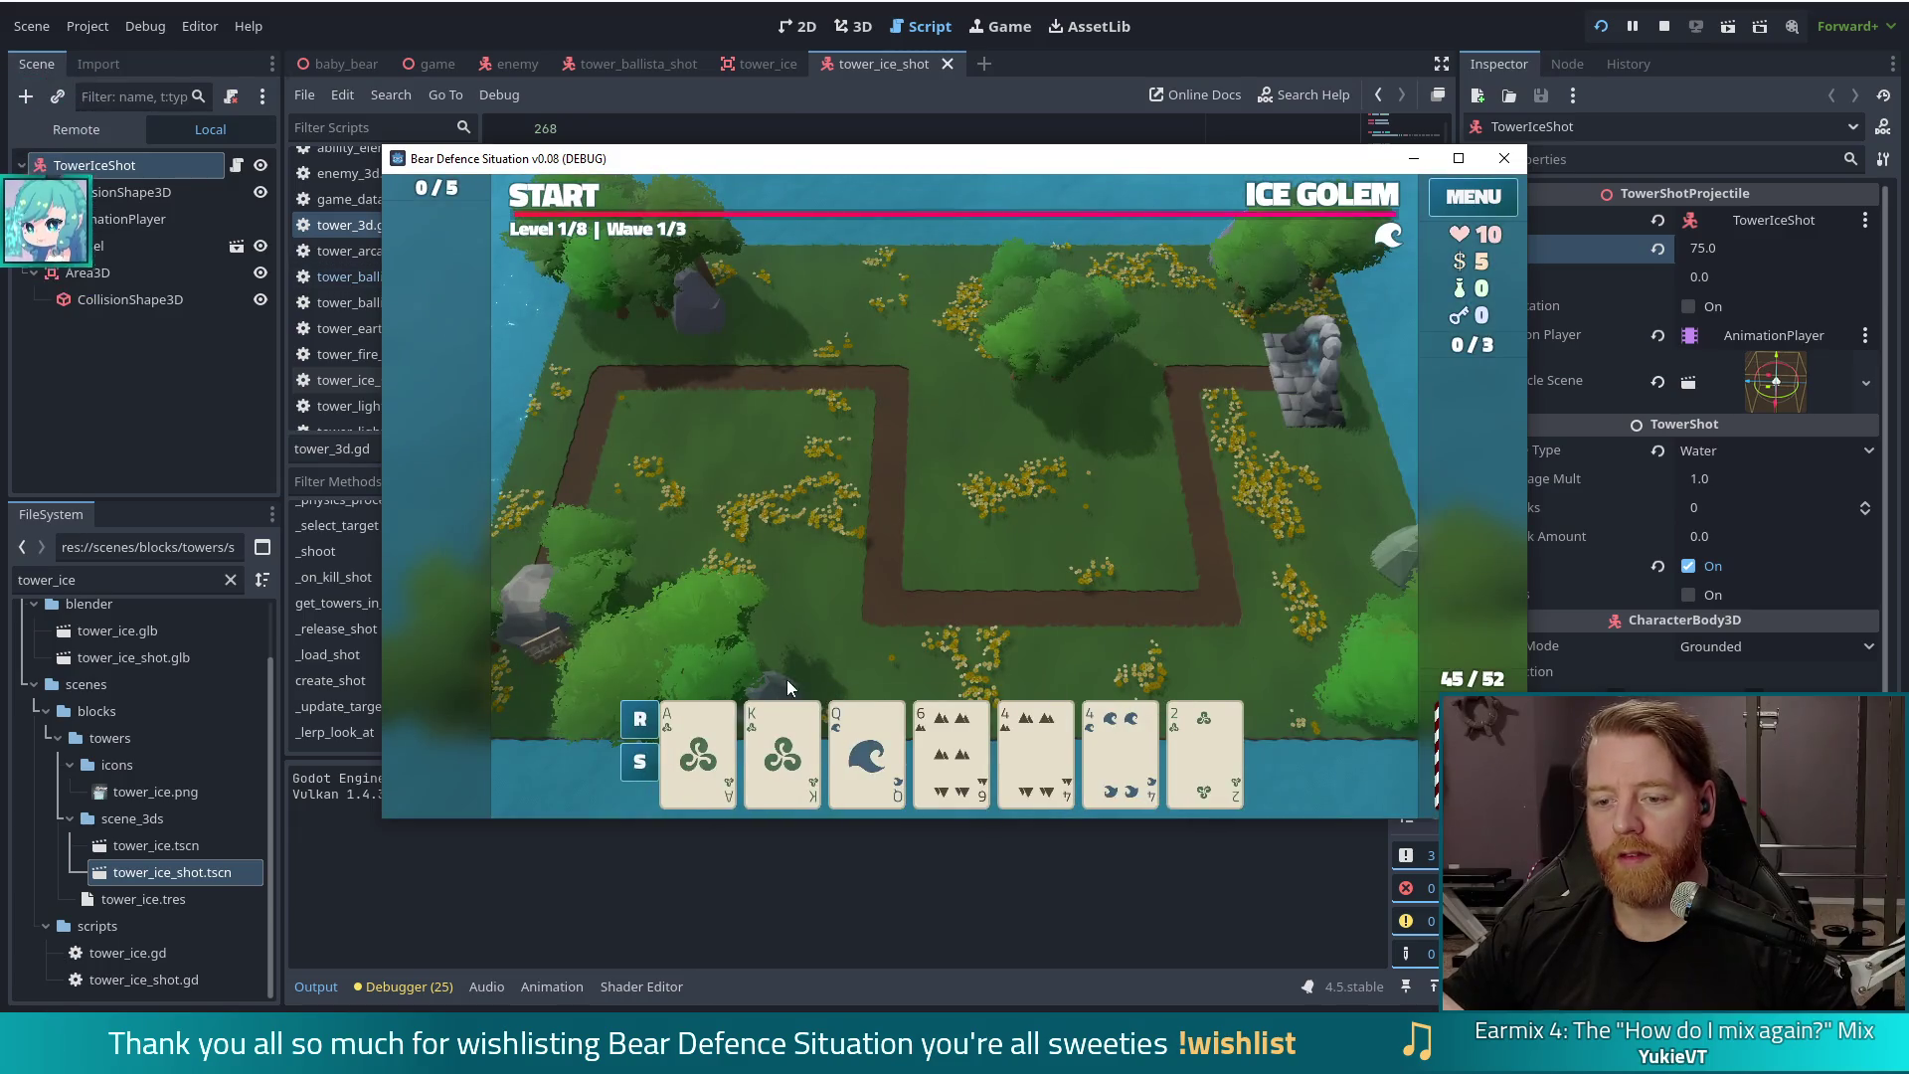
# Step: Run test_kit in the console for 1005 gold and 100 of each resource, then pick the Ice Tower
pyautogui.moveTo(883, 740)
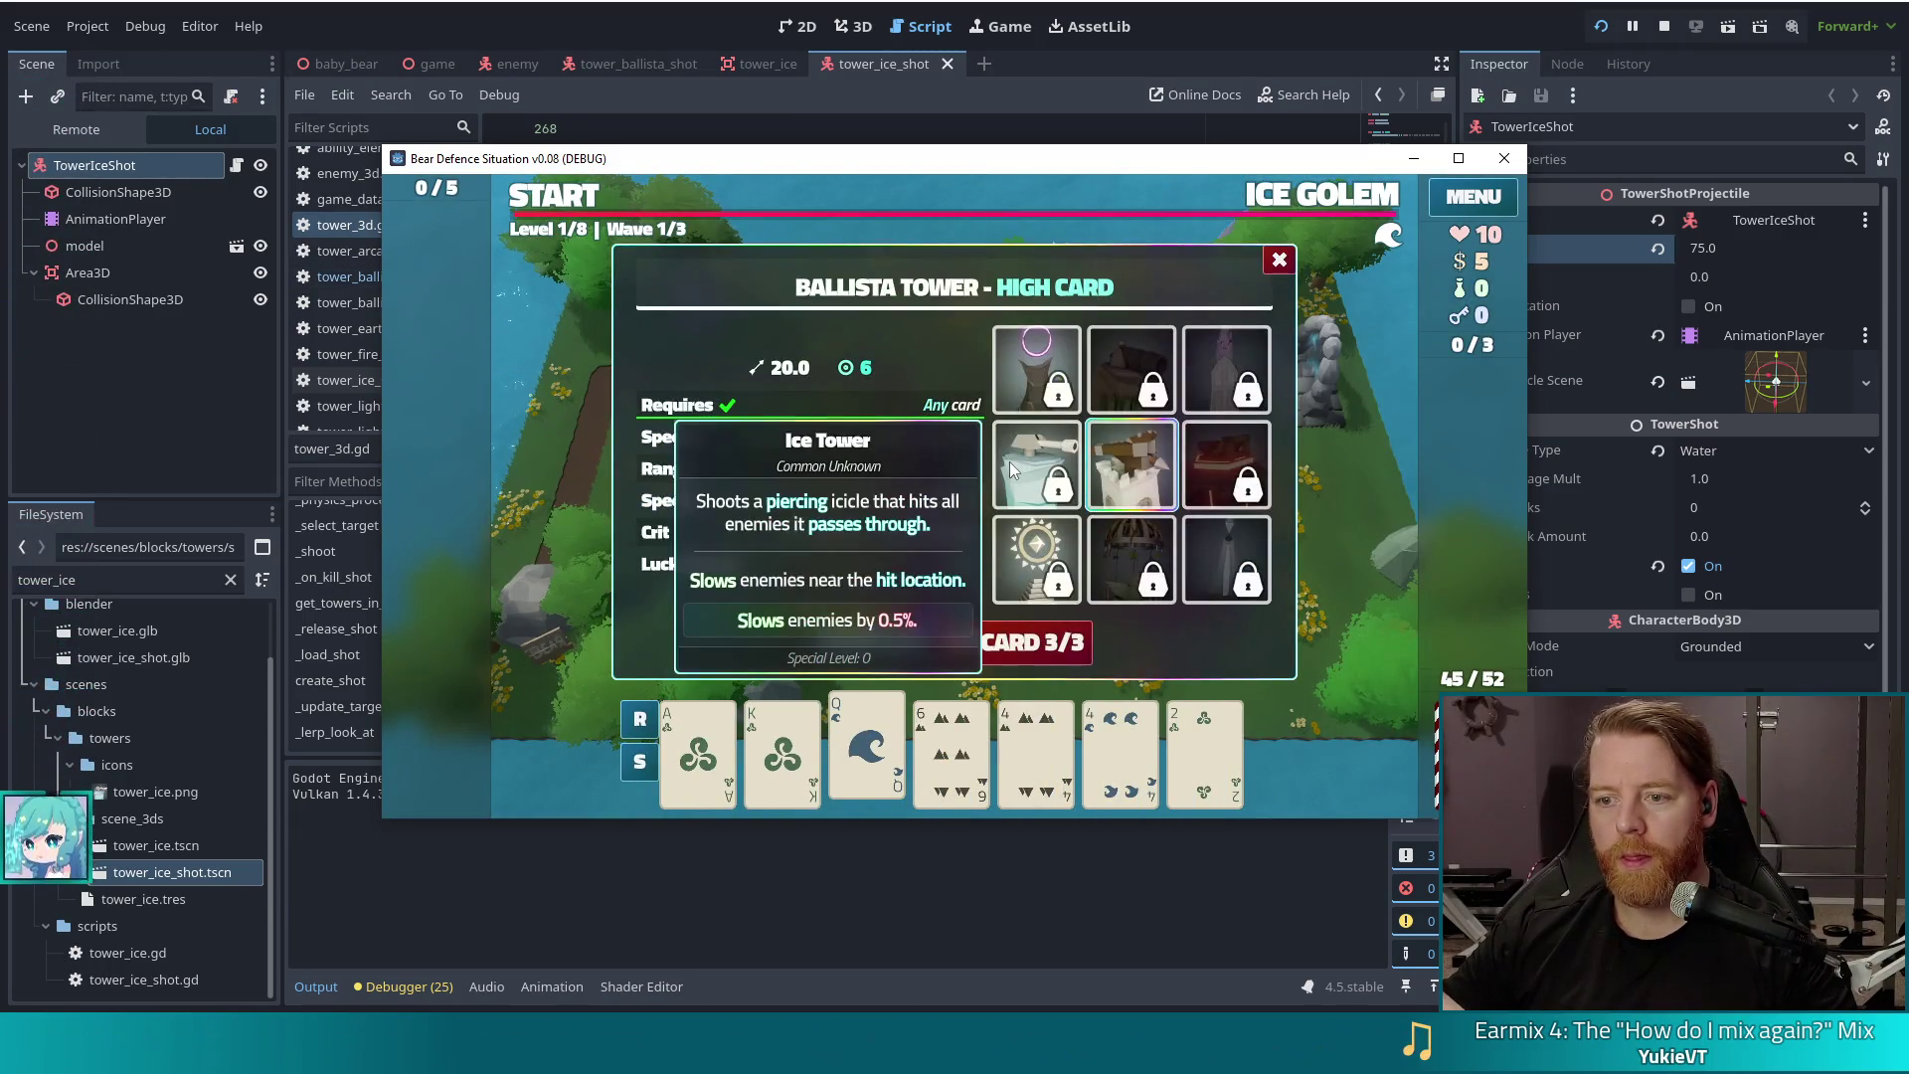
pyautogui.press('`')
pyautogui.write('test_kit')
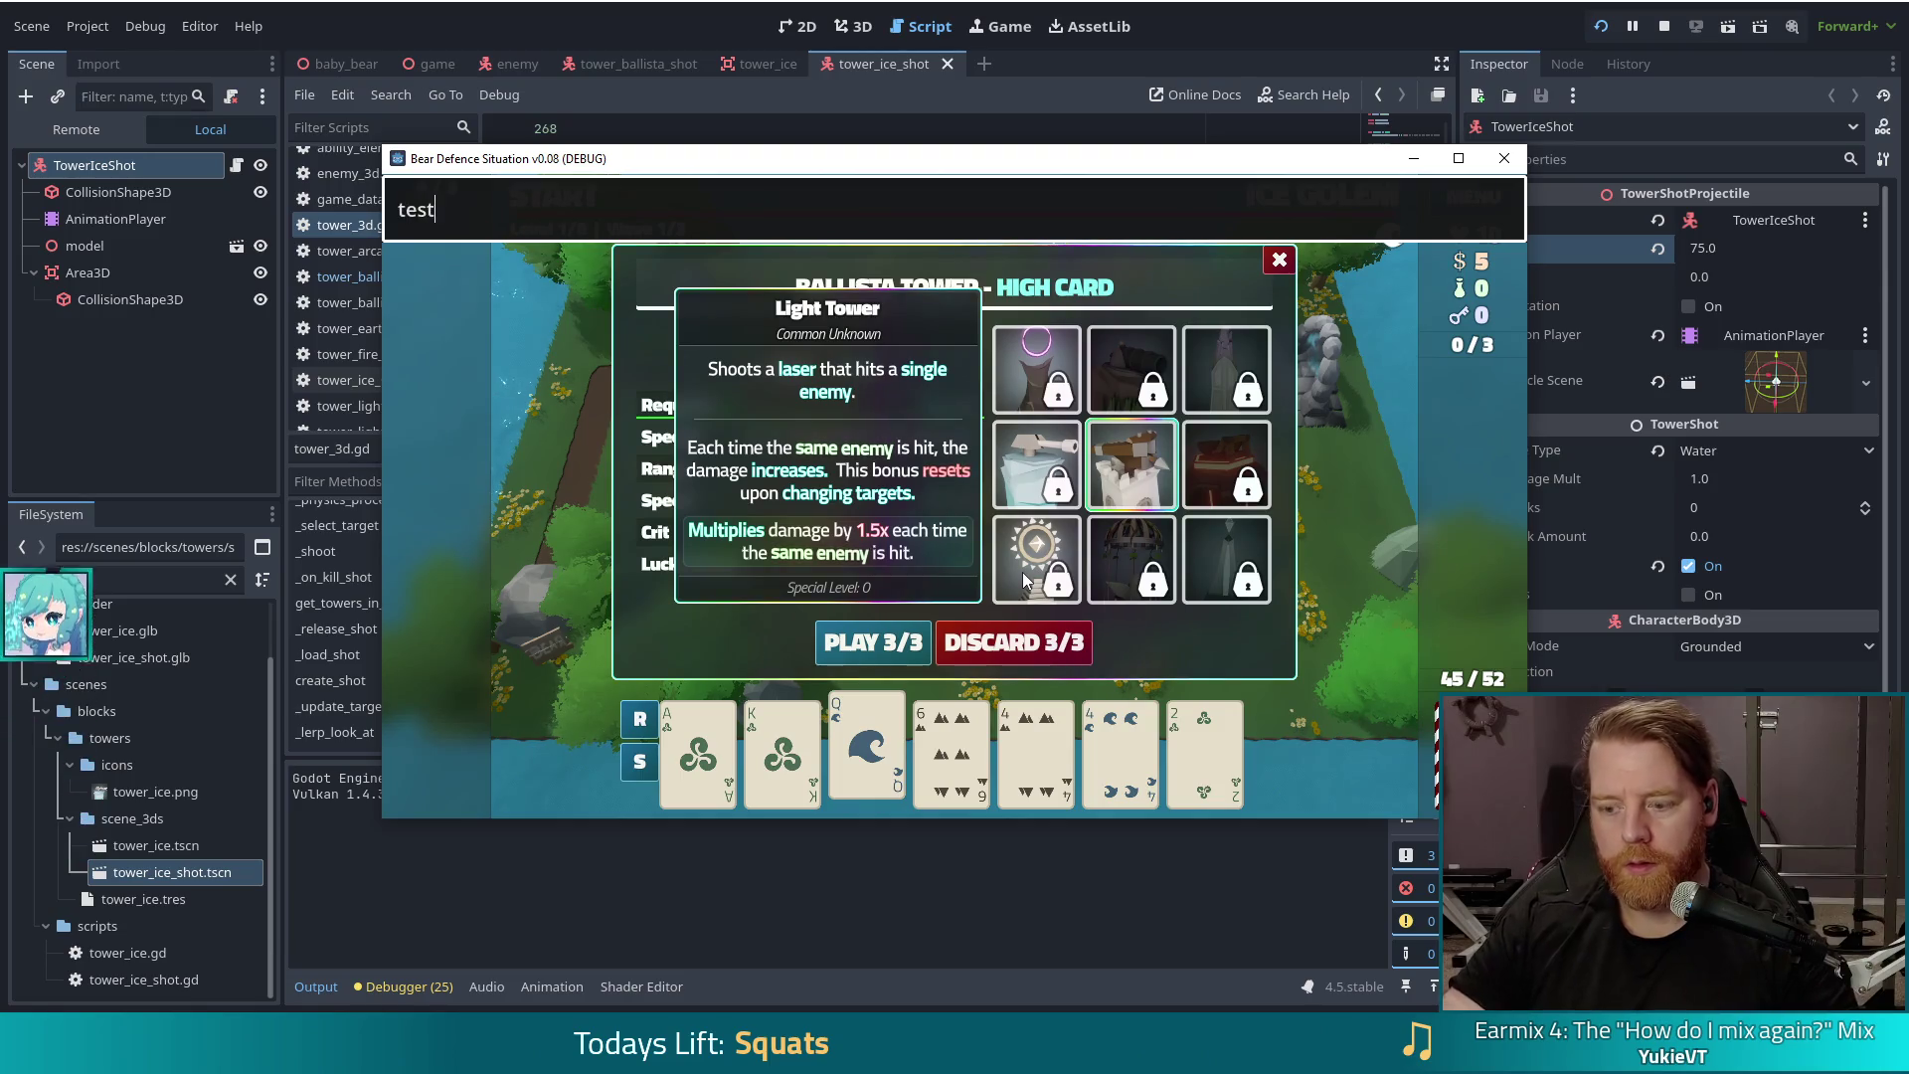
pyautogui.press('Return')
pyautogui.press('`')
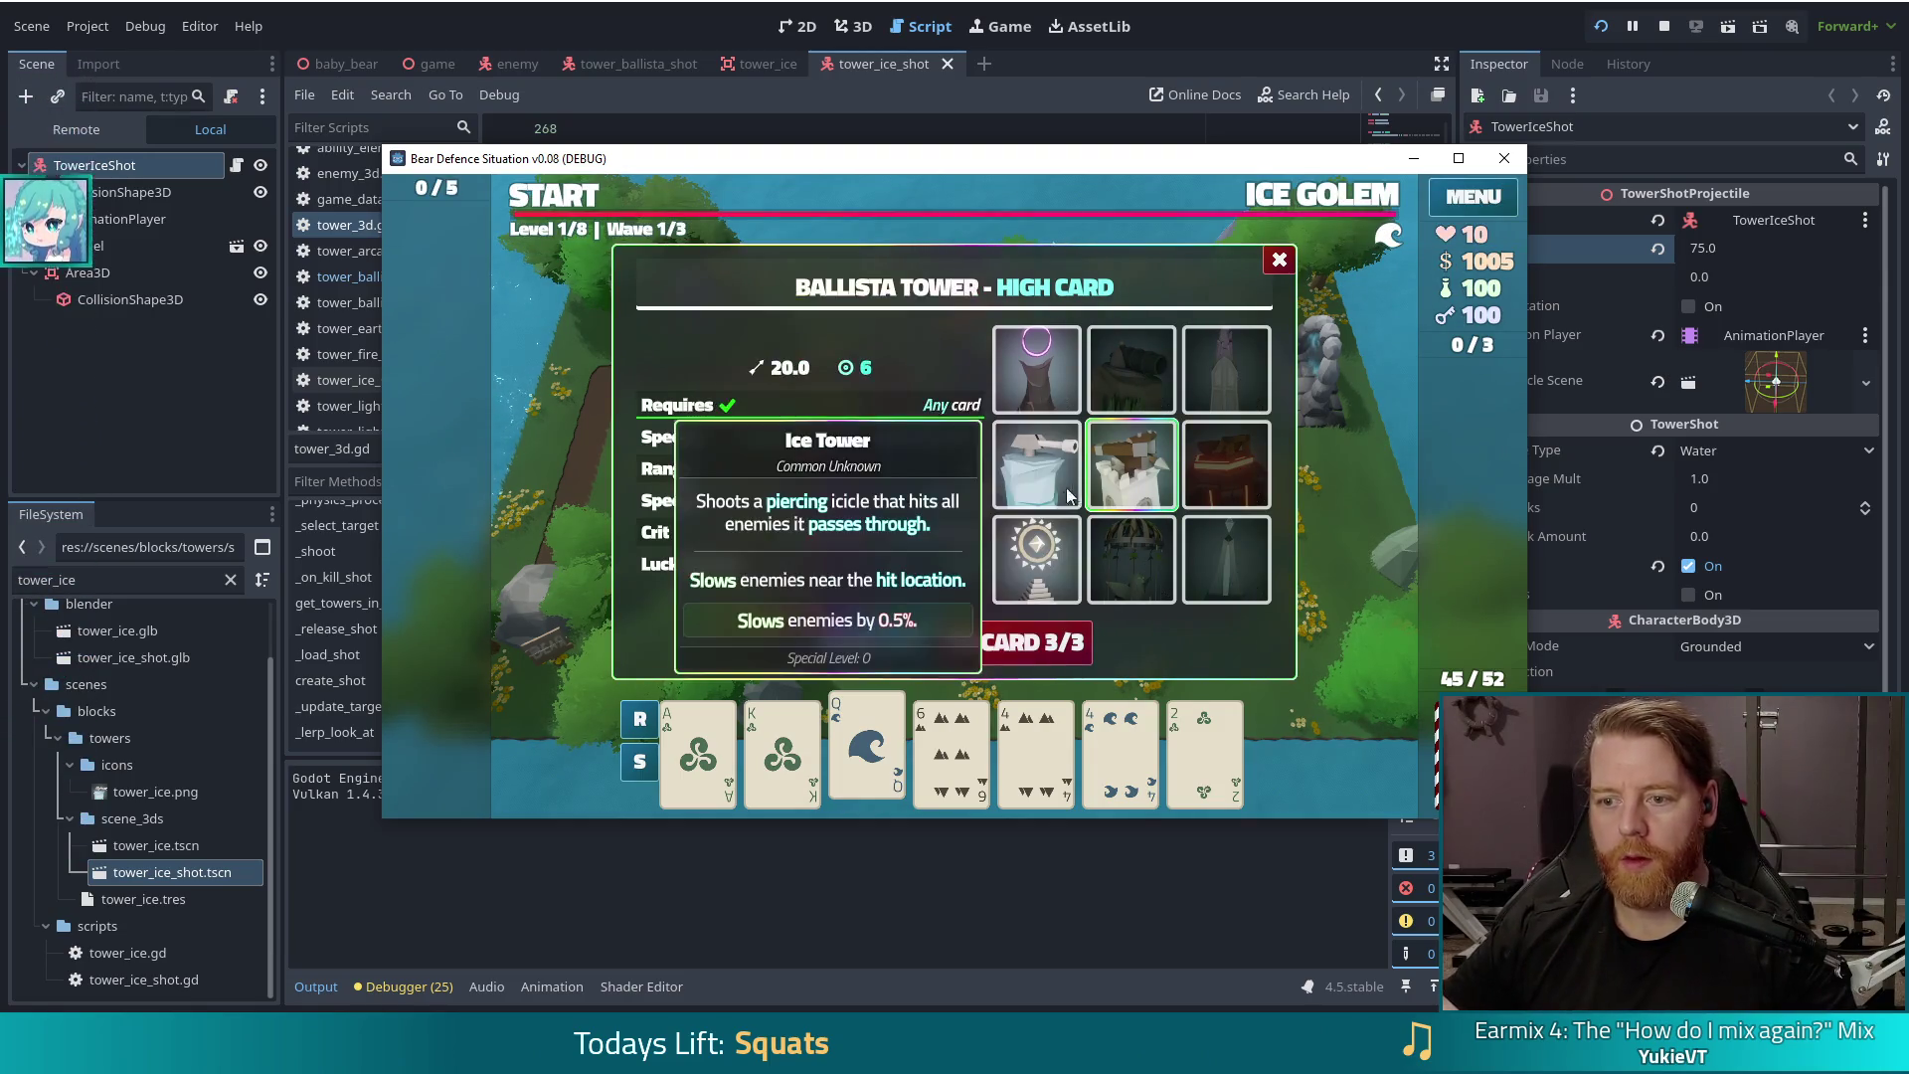
pyautogui.click(1036, 465)
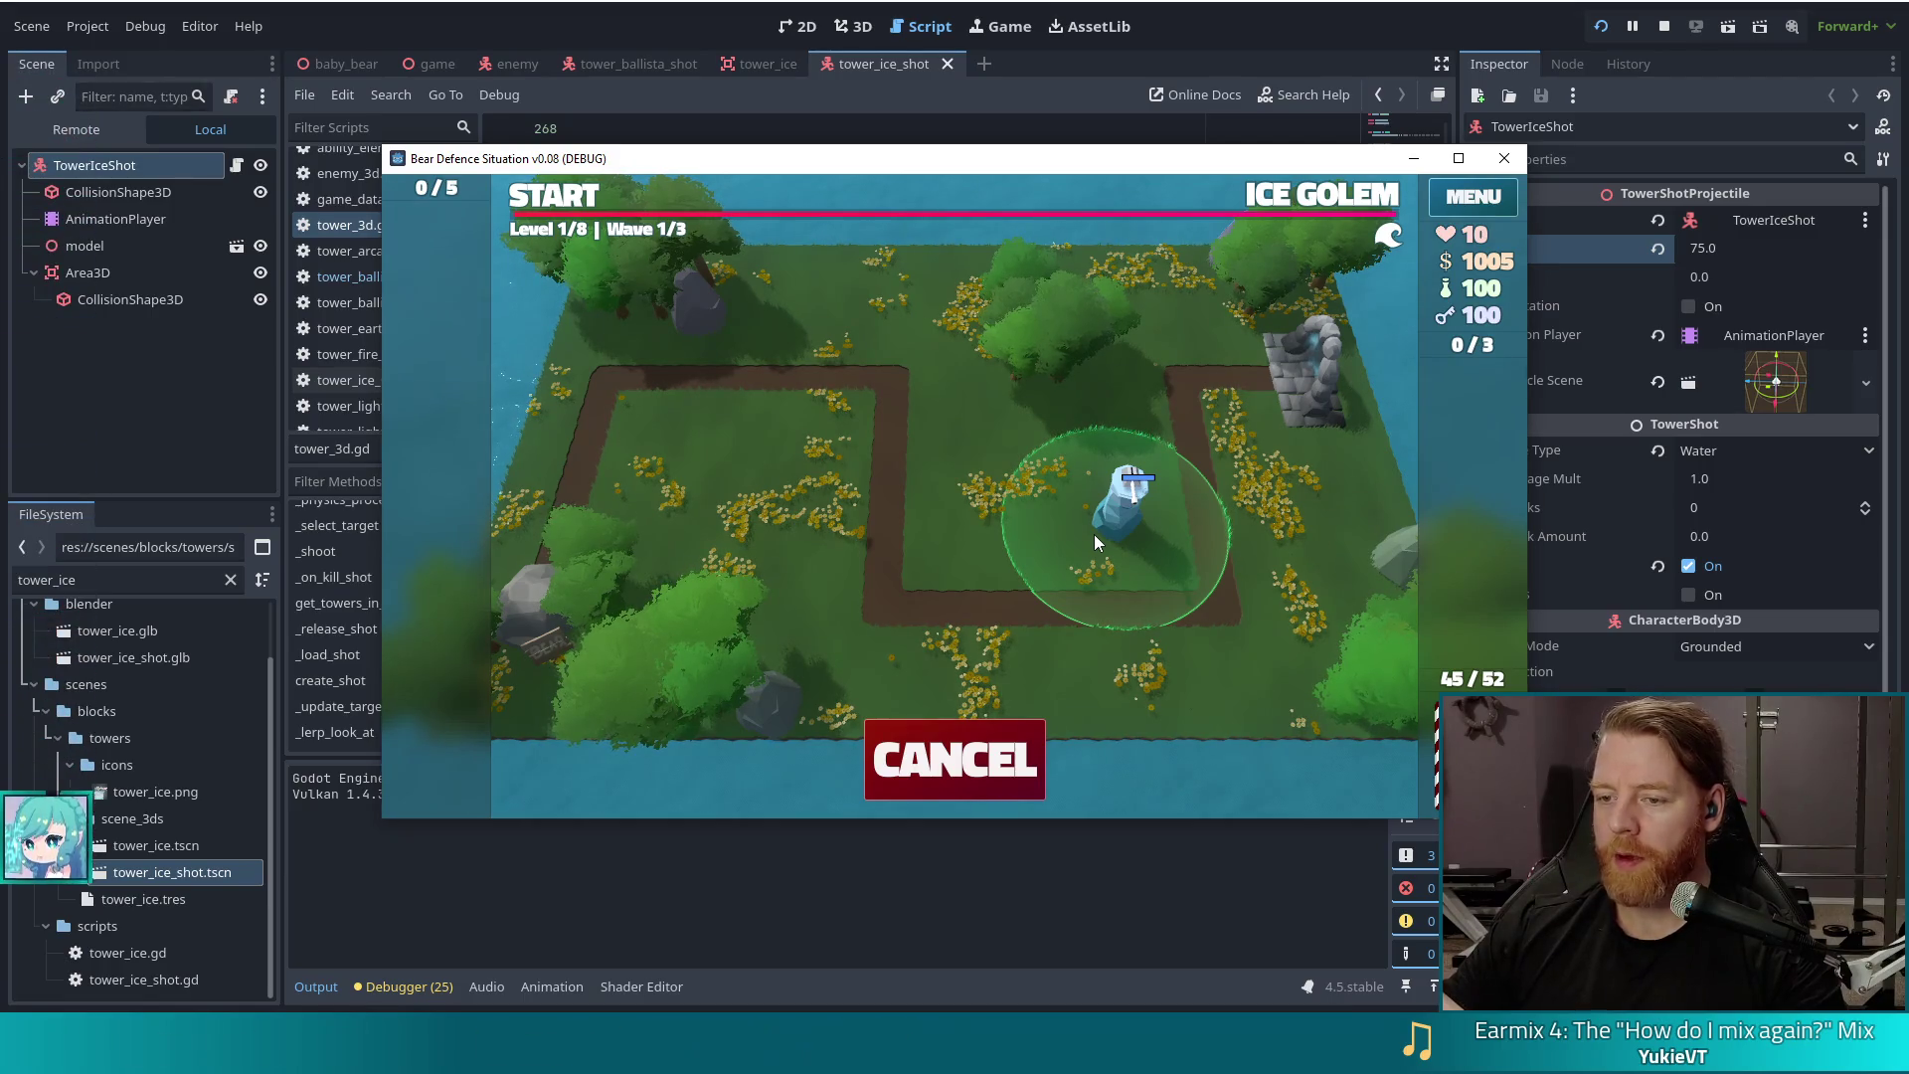
# Step: Place the Ice Tower inside the path loop and rerun test_kit
pyautogui.click(1094, 534)
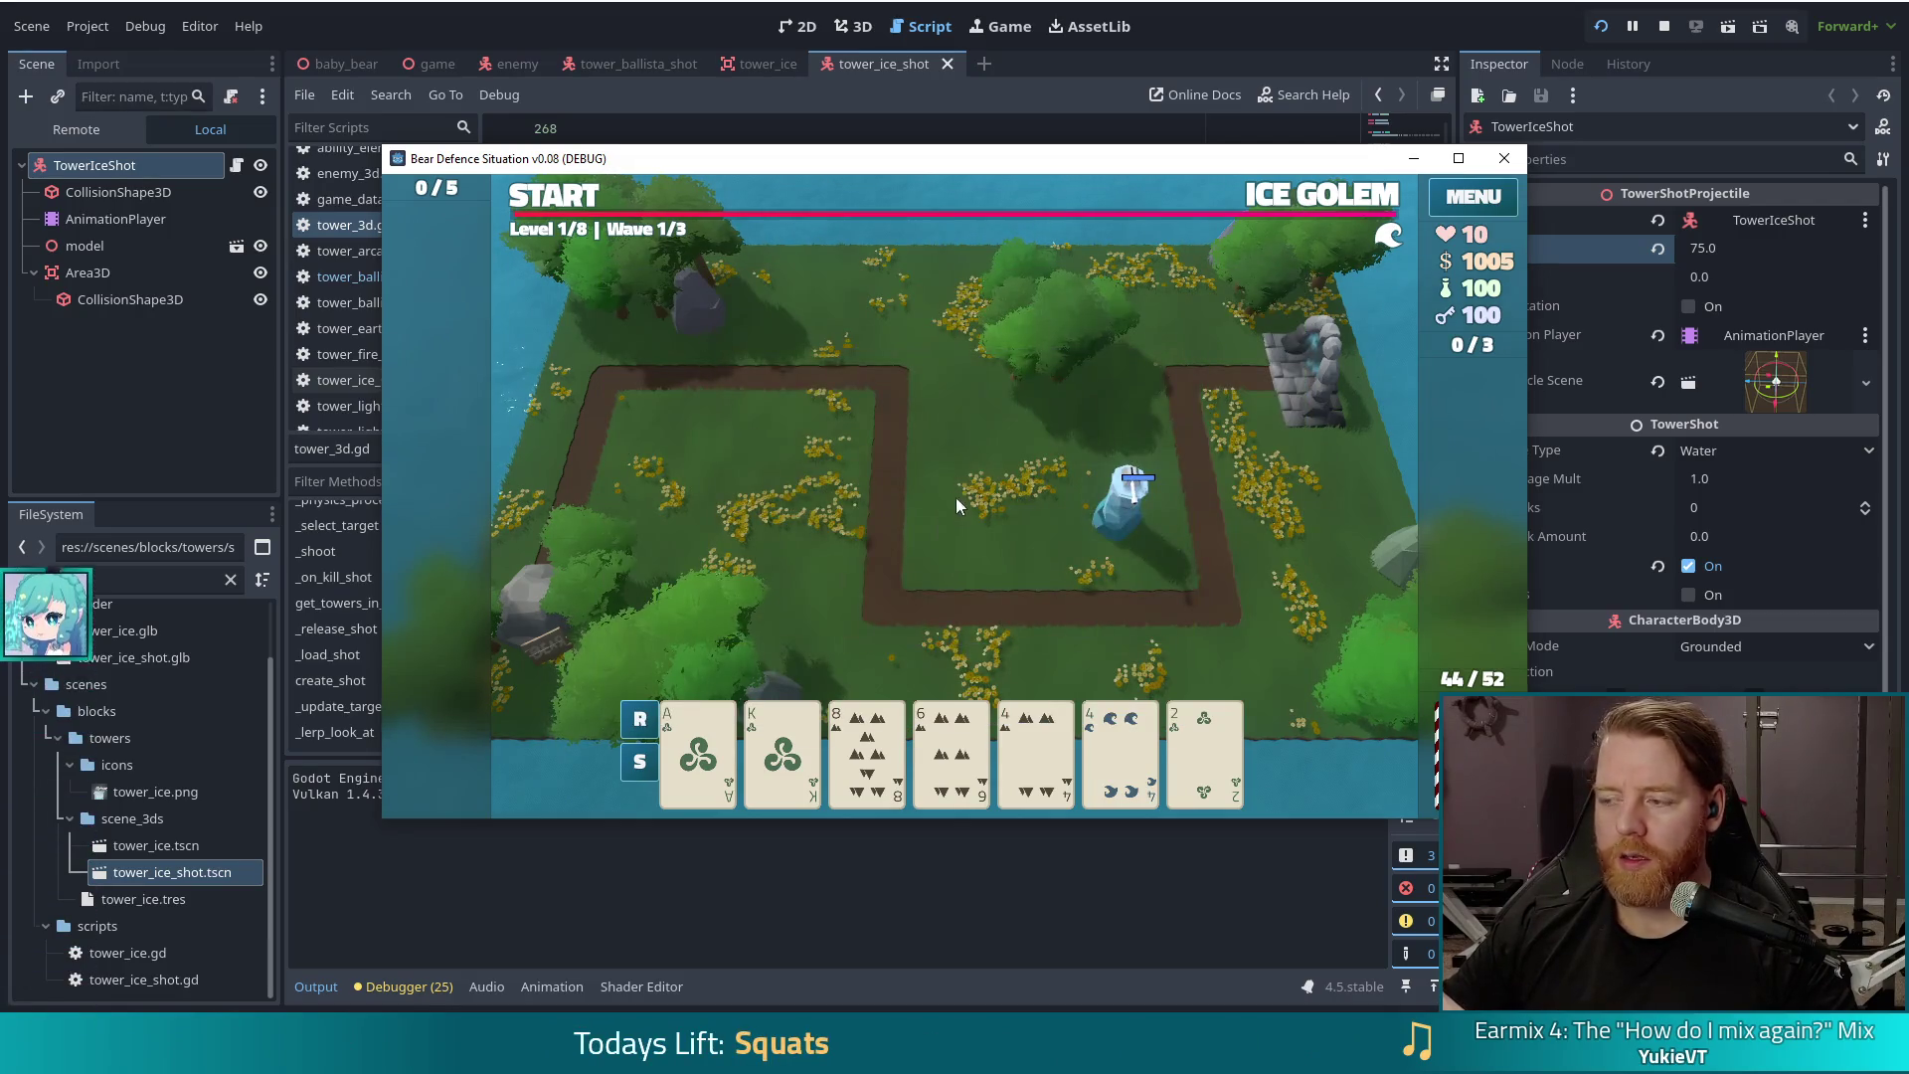
pyautogui.press('`')
pyautogui.write('test_kit')
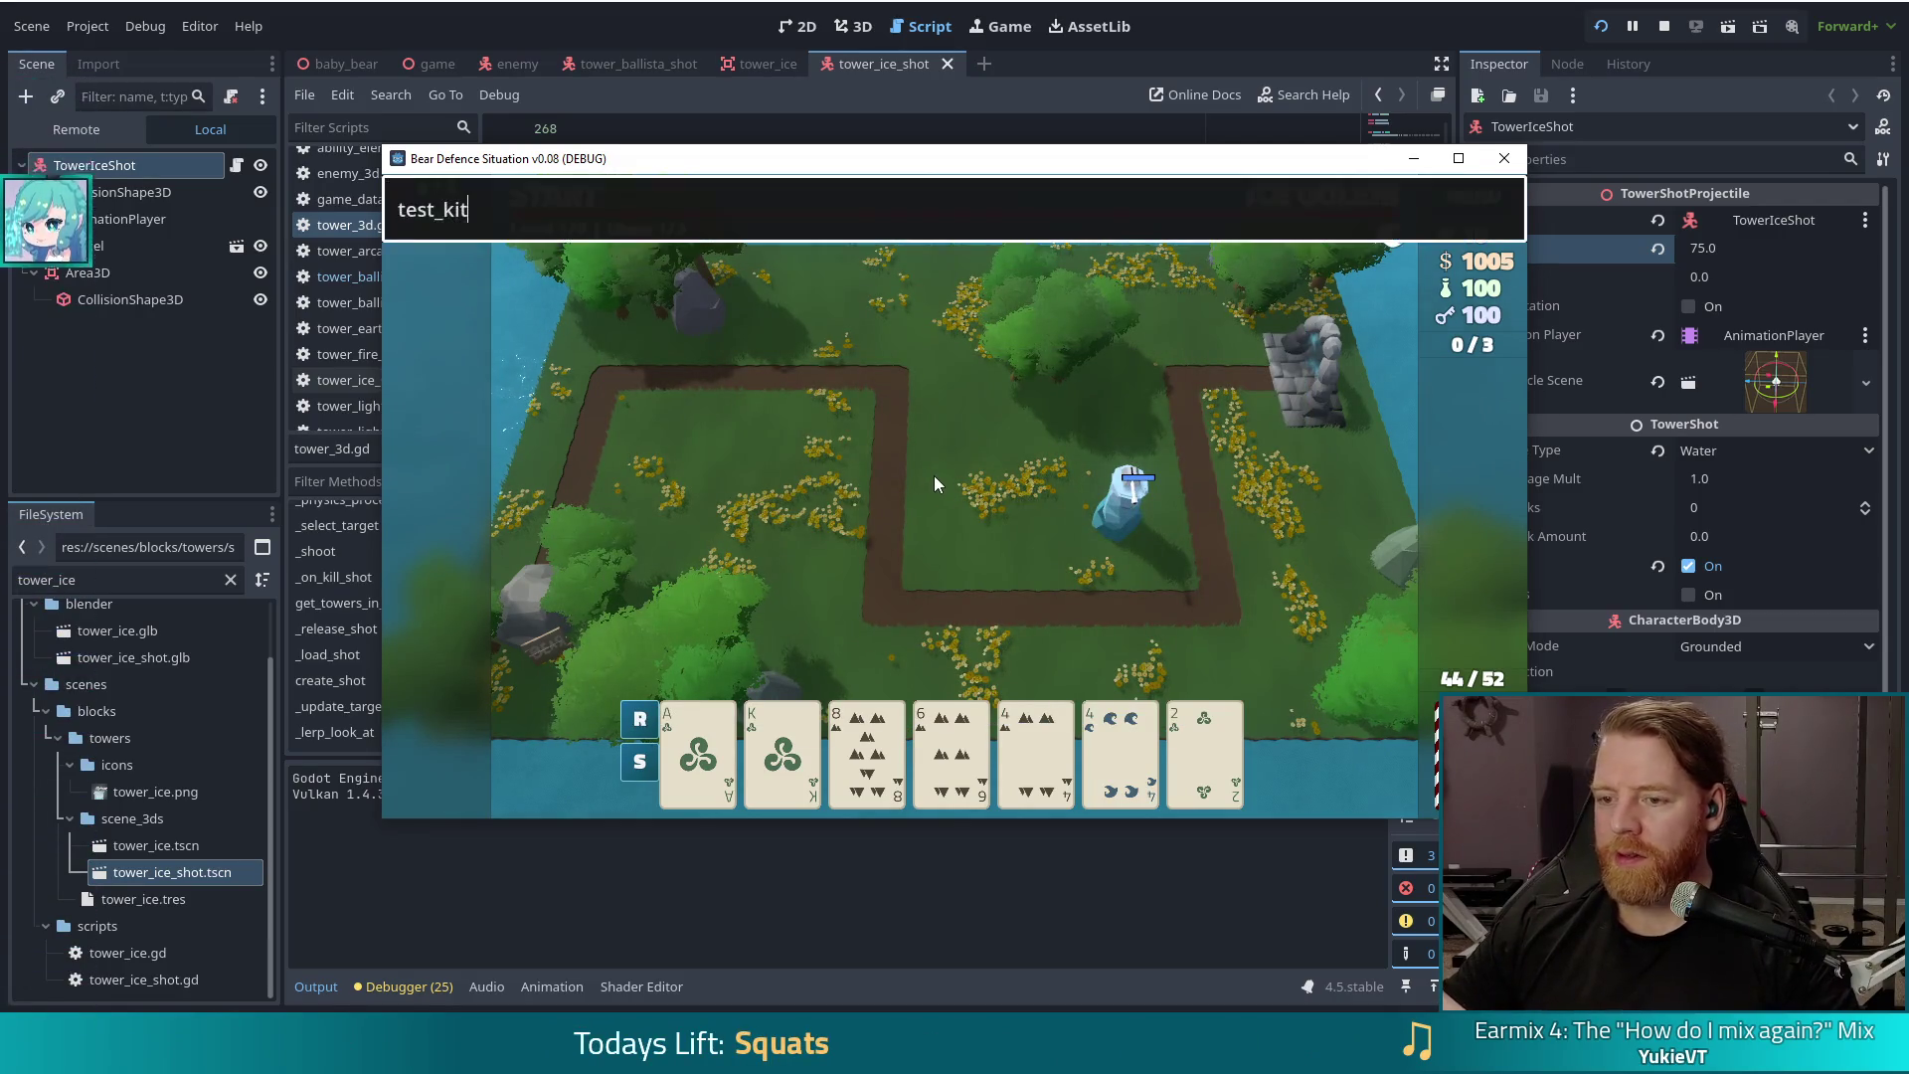
pyautogui.press('Return')
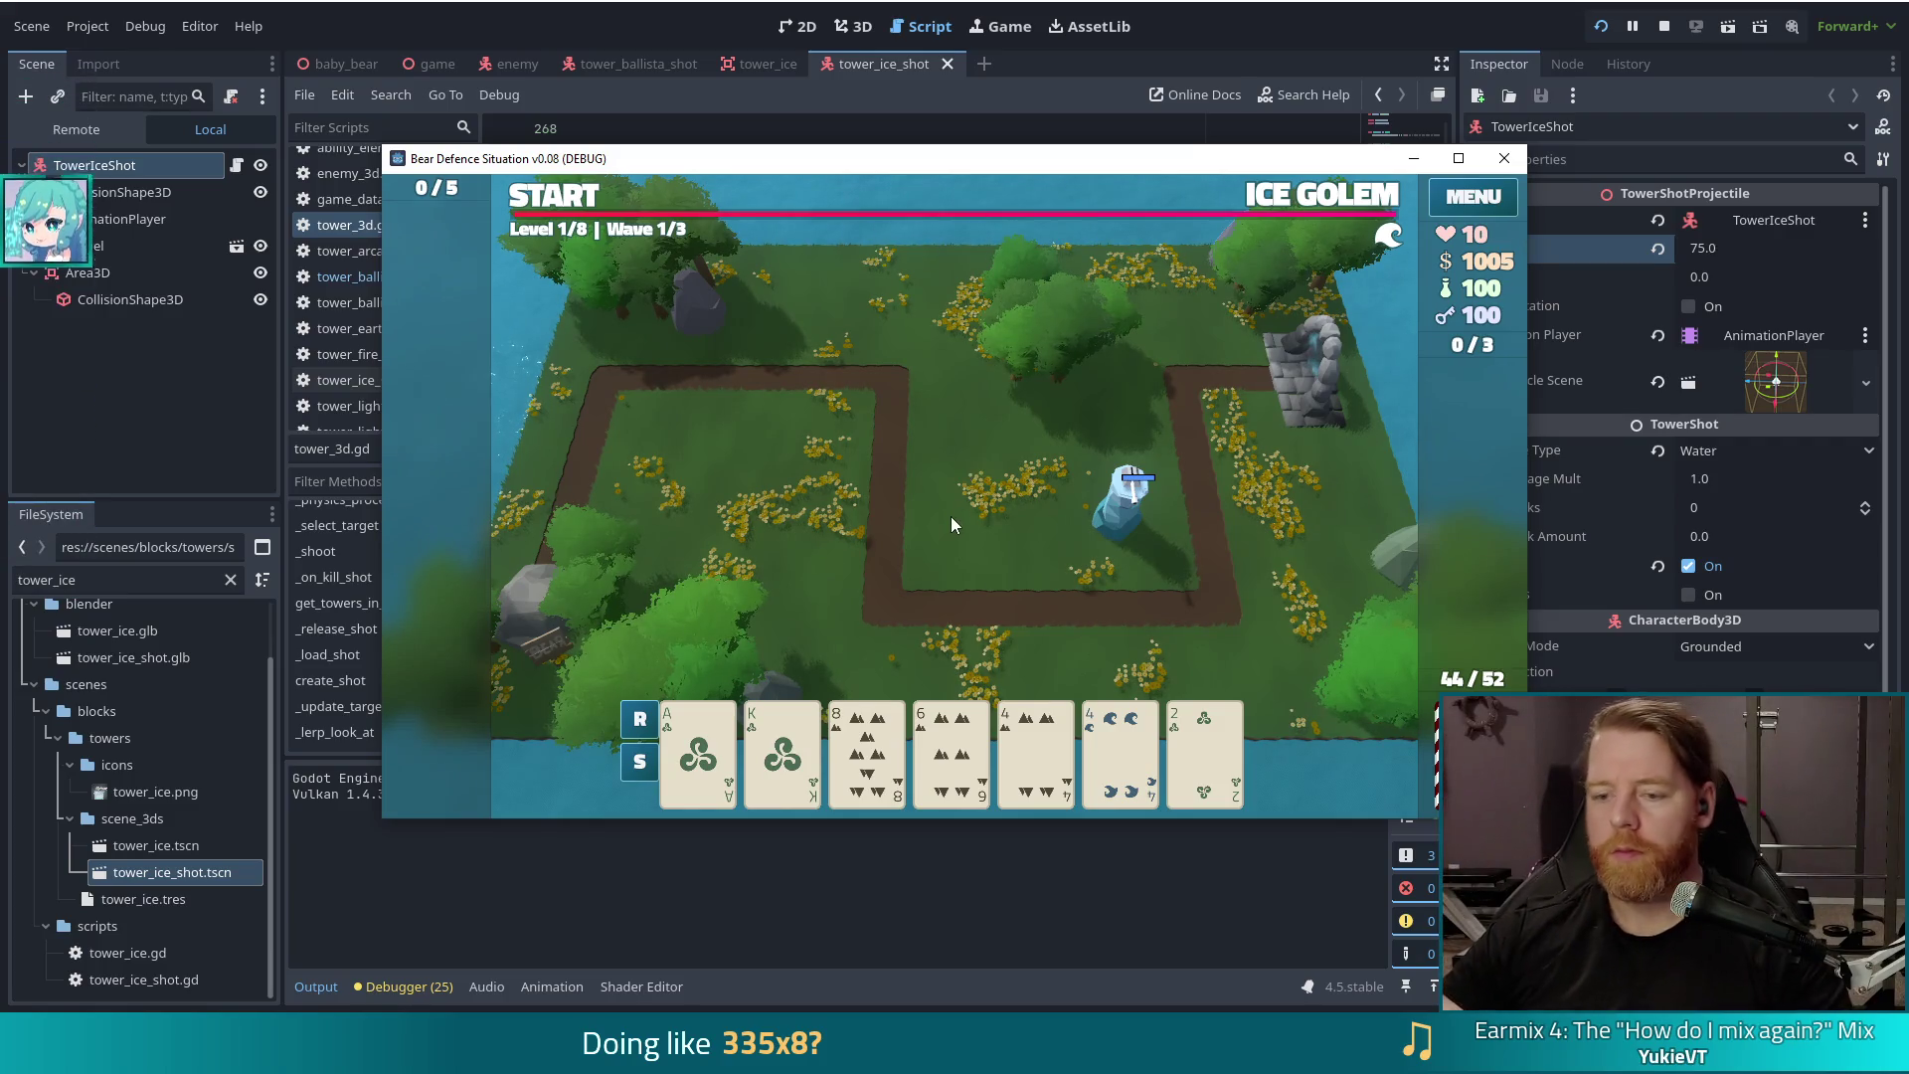
# Step: Replace the console command with set_enemy to make the Crystal Golem the level's enemy
pyautogui.press('`')
pyautogui.press('Return')
pyautogui.press('`')
pyautogui.hotkey('ctrl', 'a')
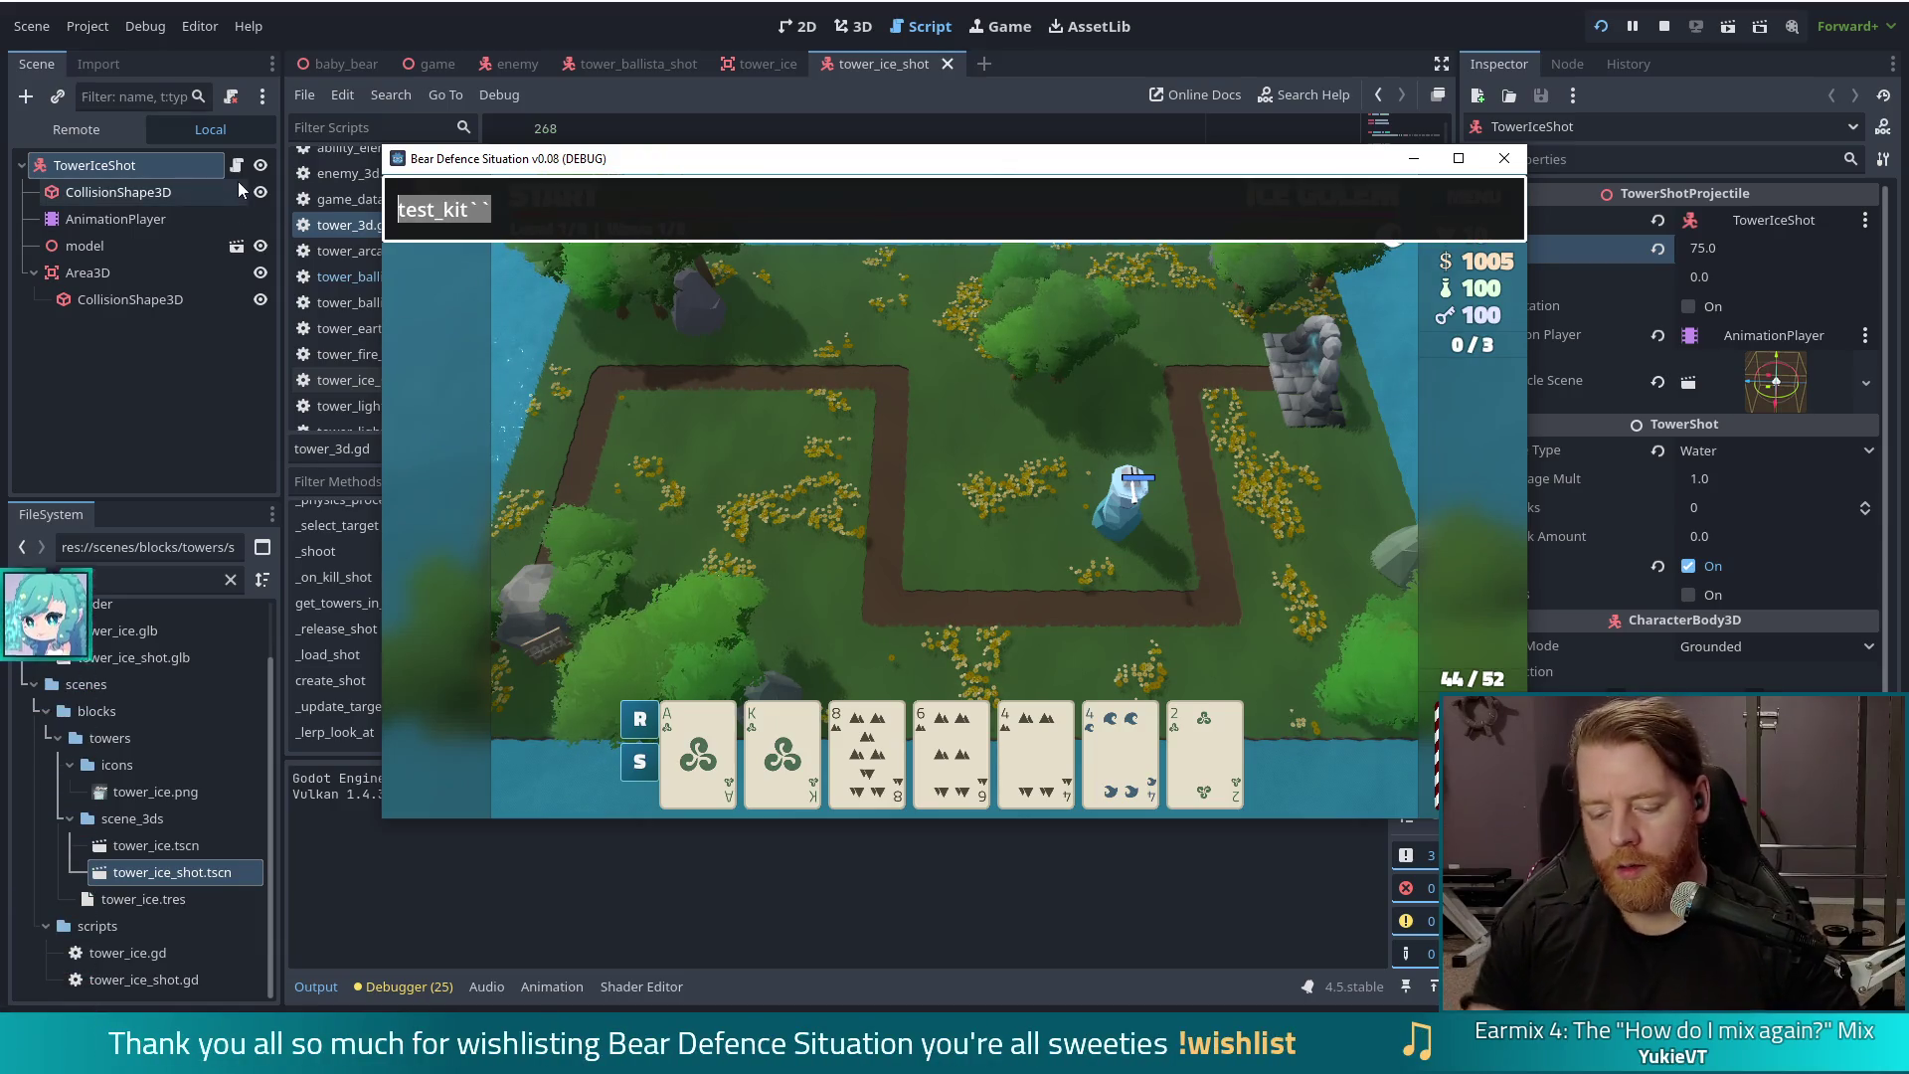
pyautogui.write('set_enem')
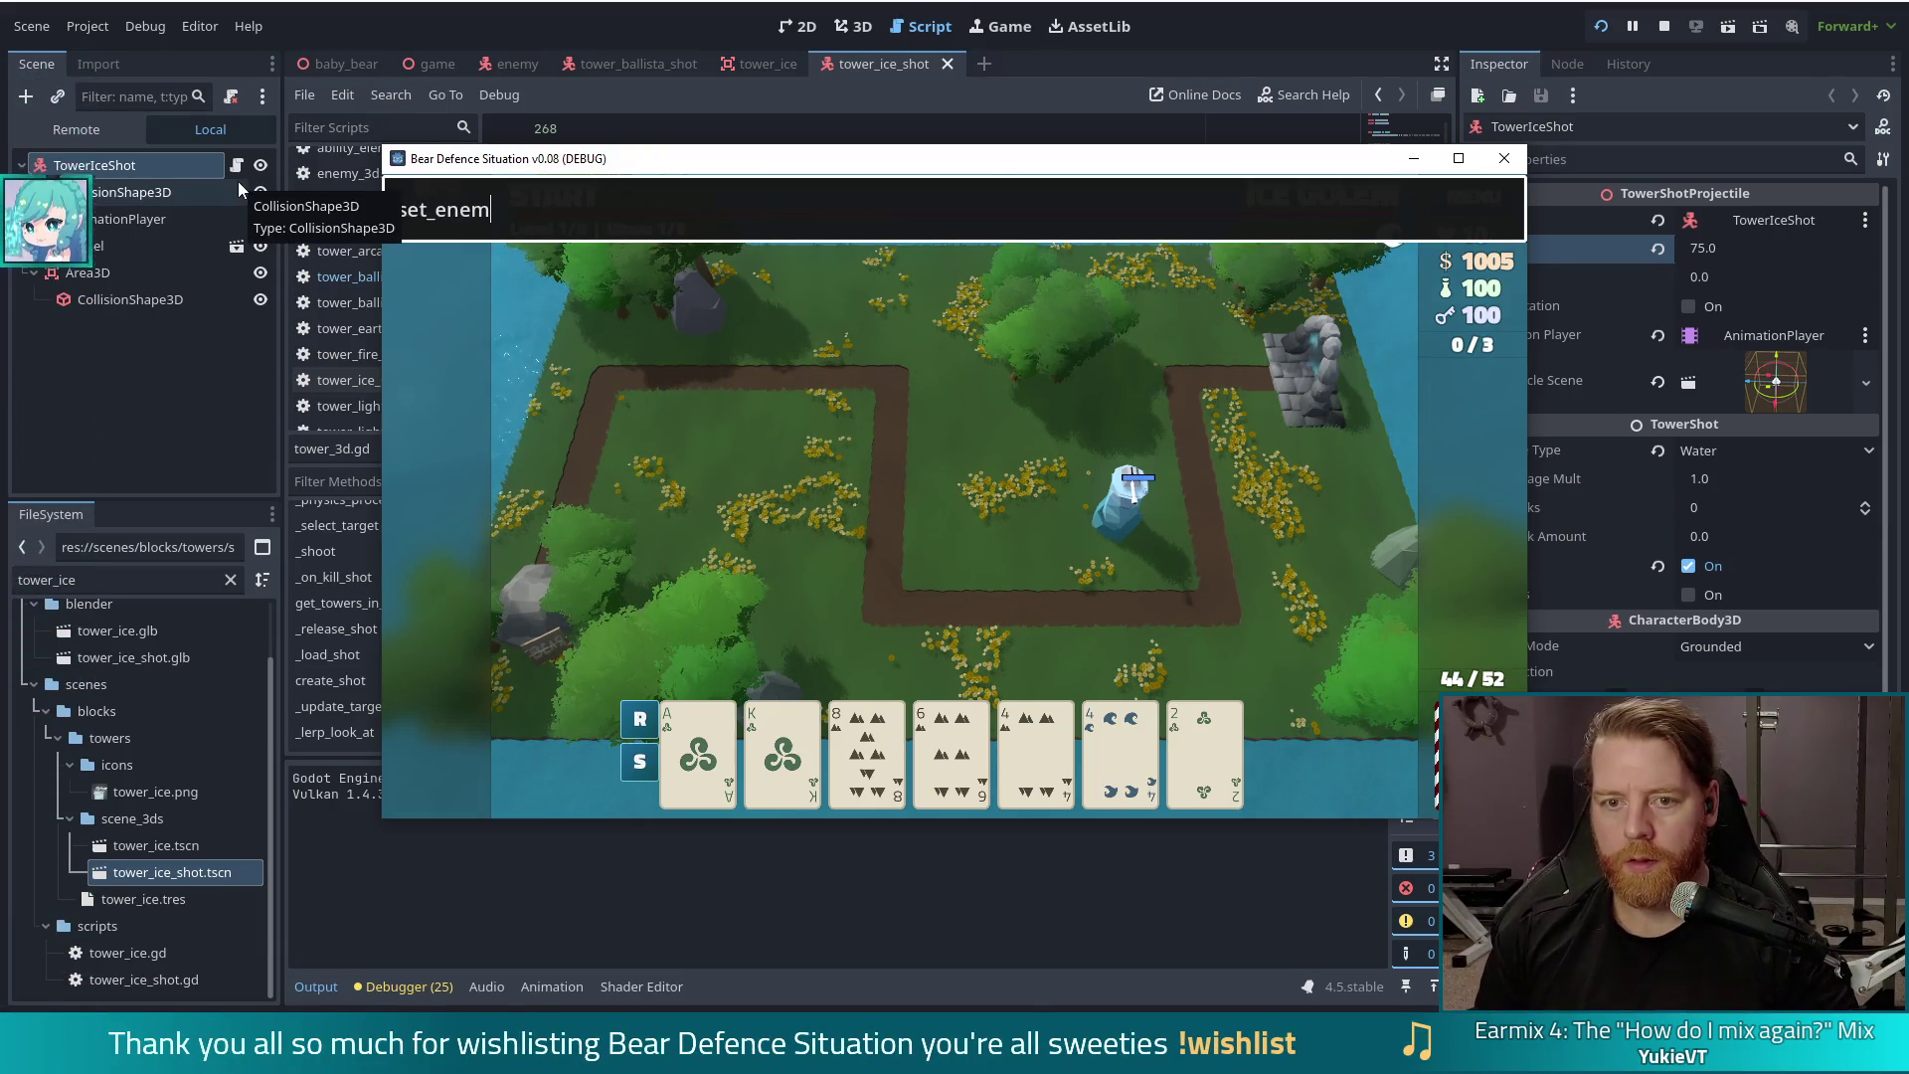
pyautogui.write('y golem')
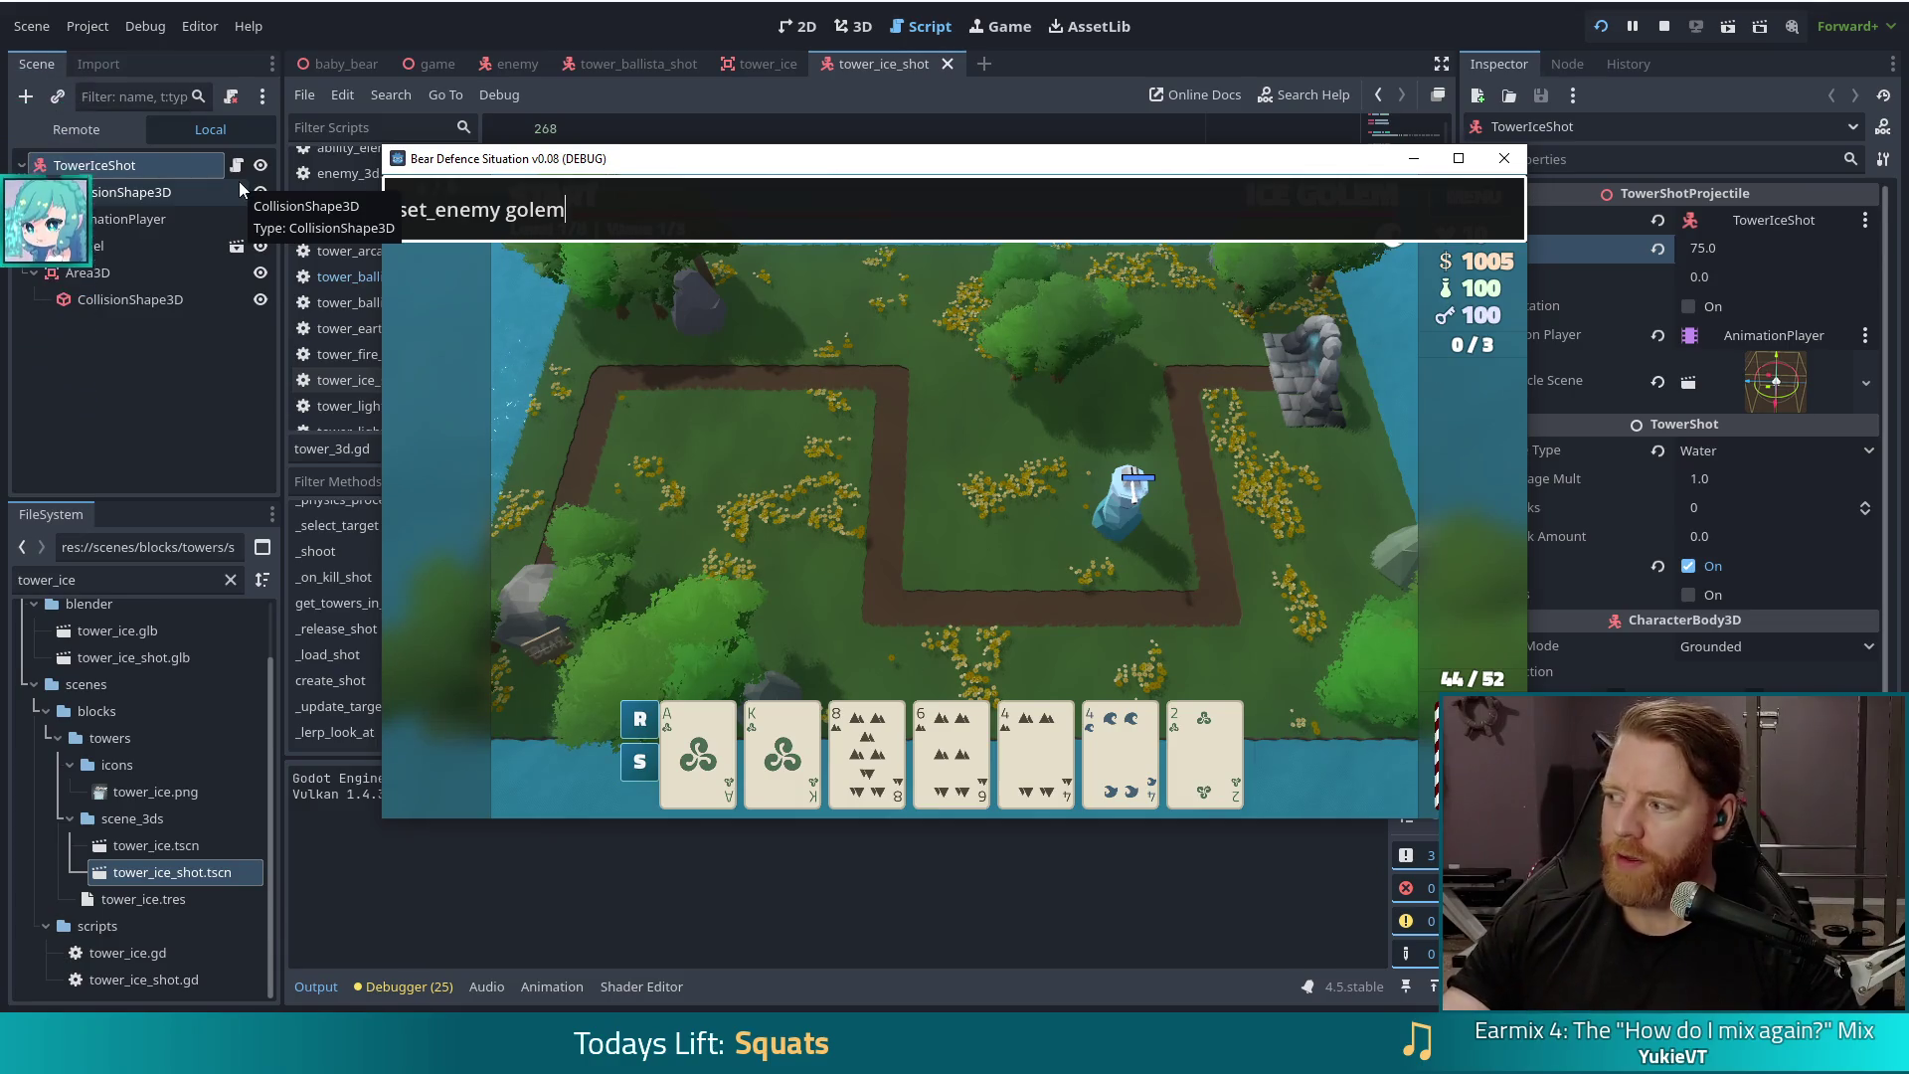
pyautogui.write('_crystalz')
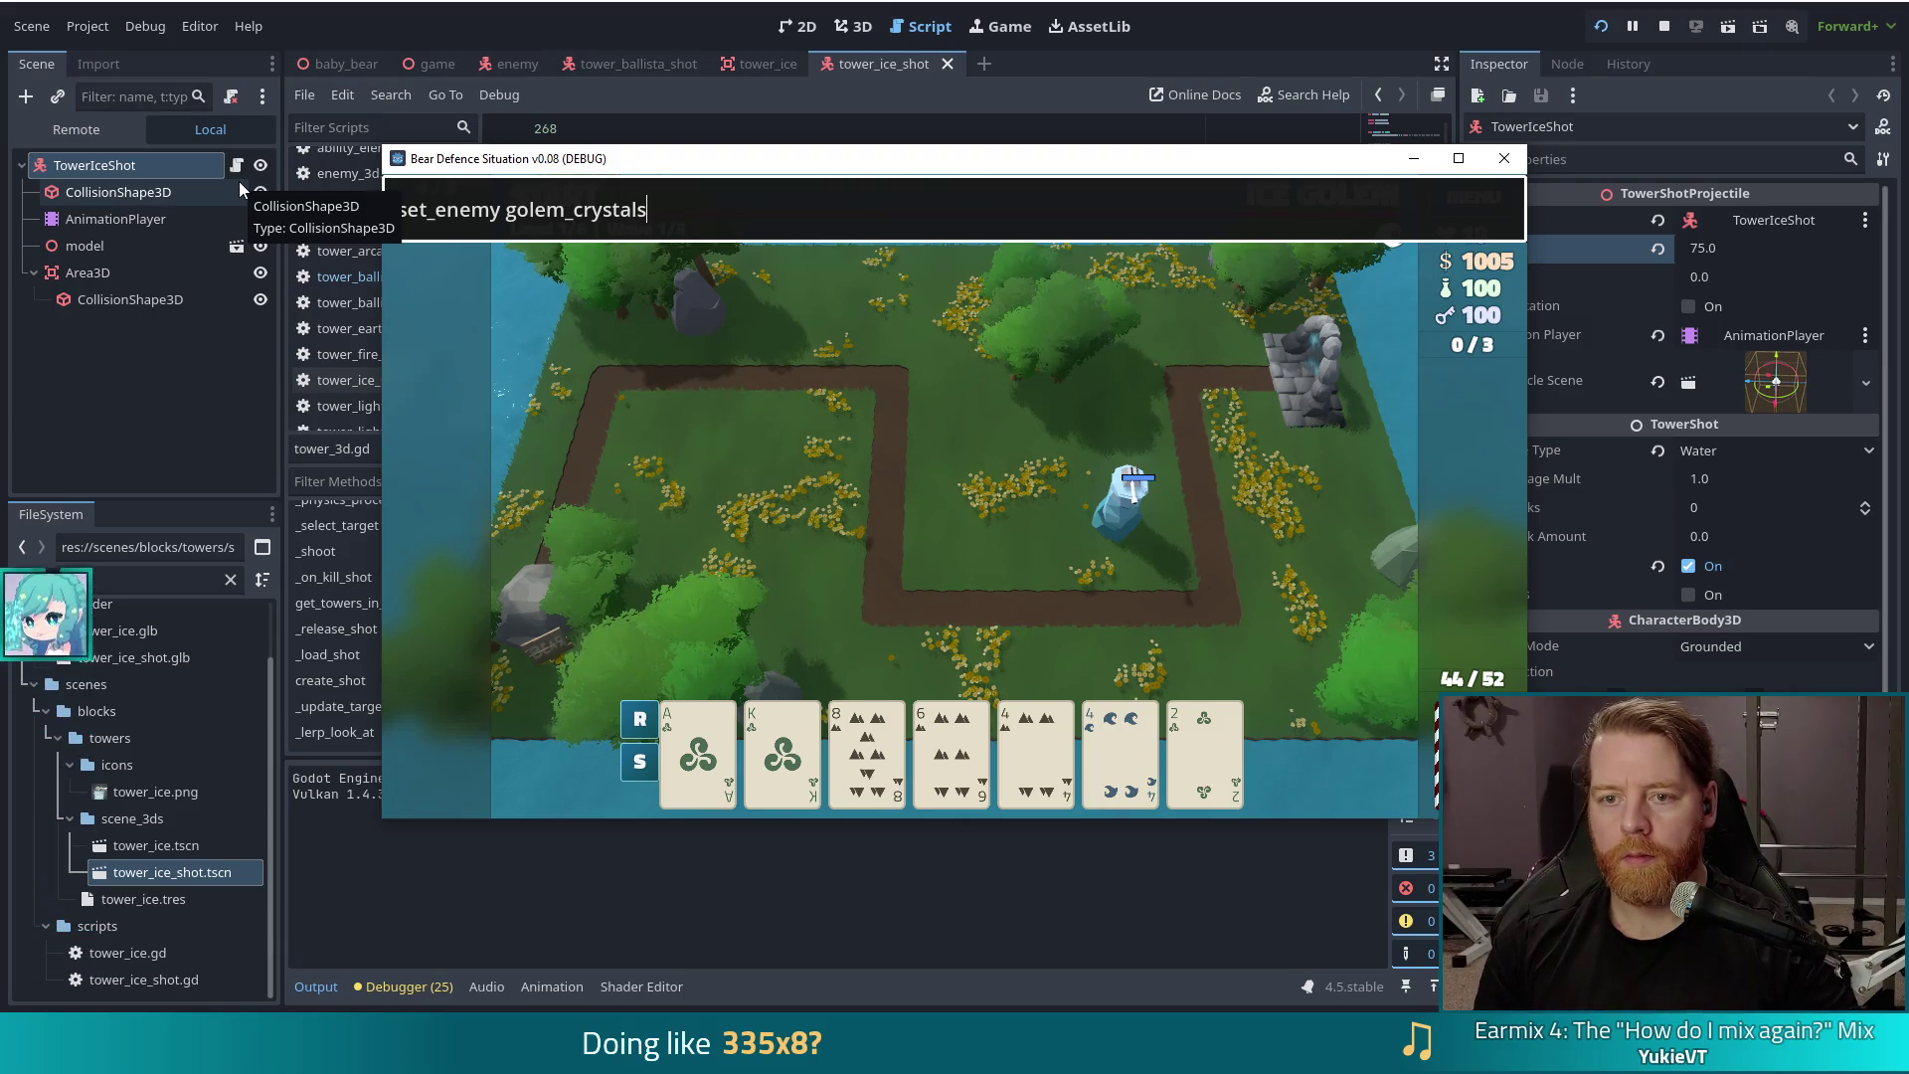
pyautogui.press('Return')
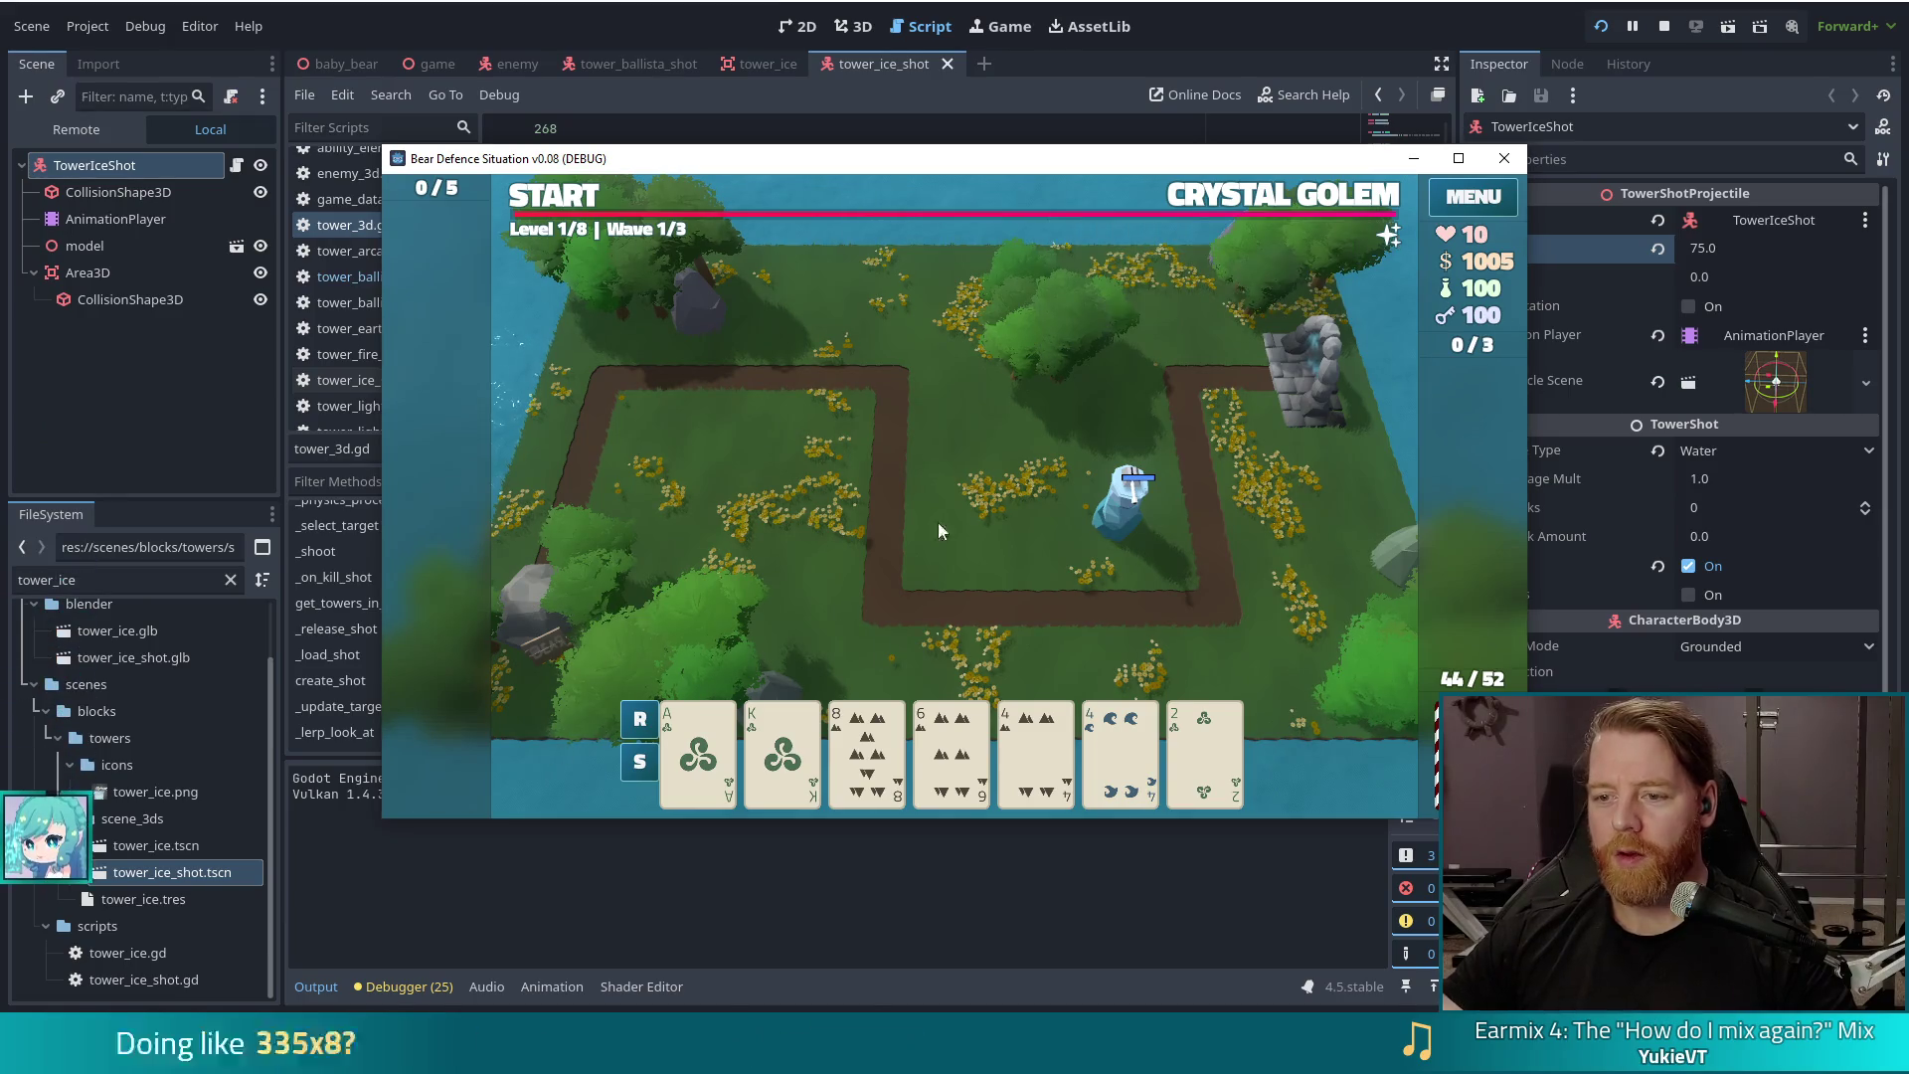
# Step: Inspect the ice tower's stats panel, then start wave 1 and pause as Crystal Golems approach
pyautogui.click(1116, 527)
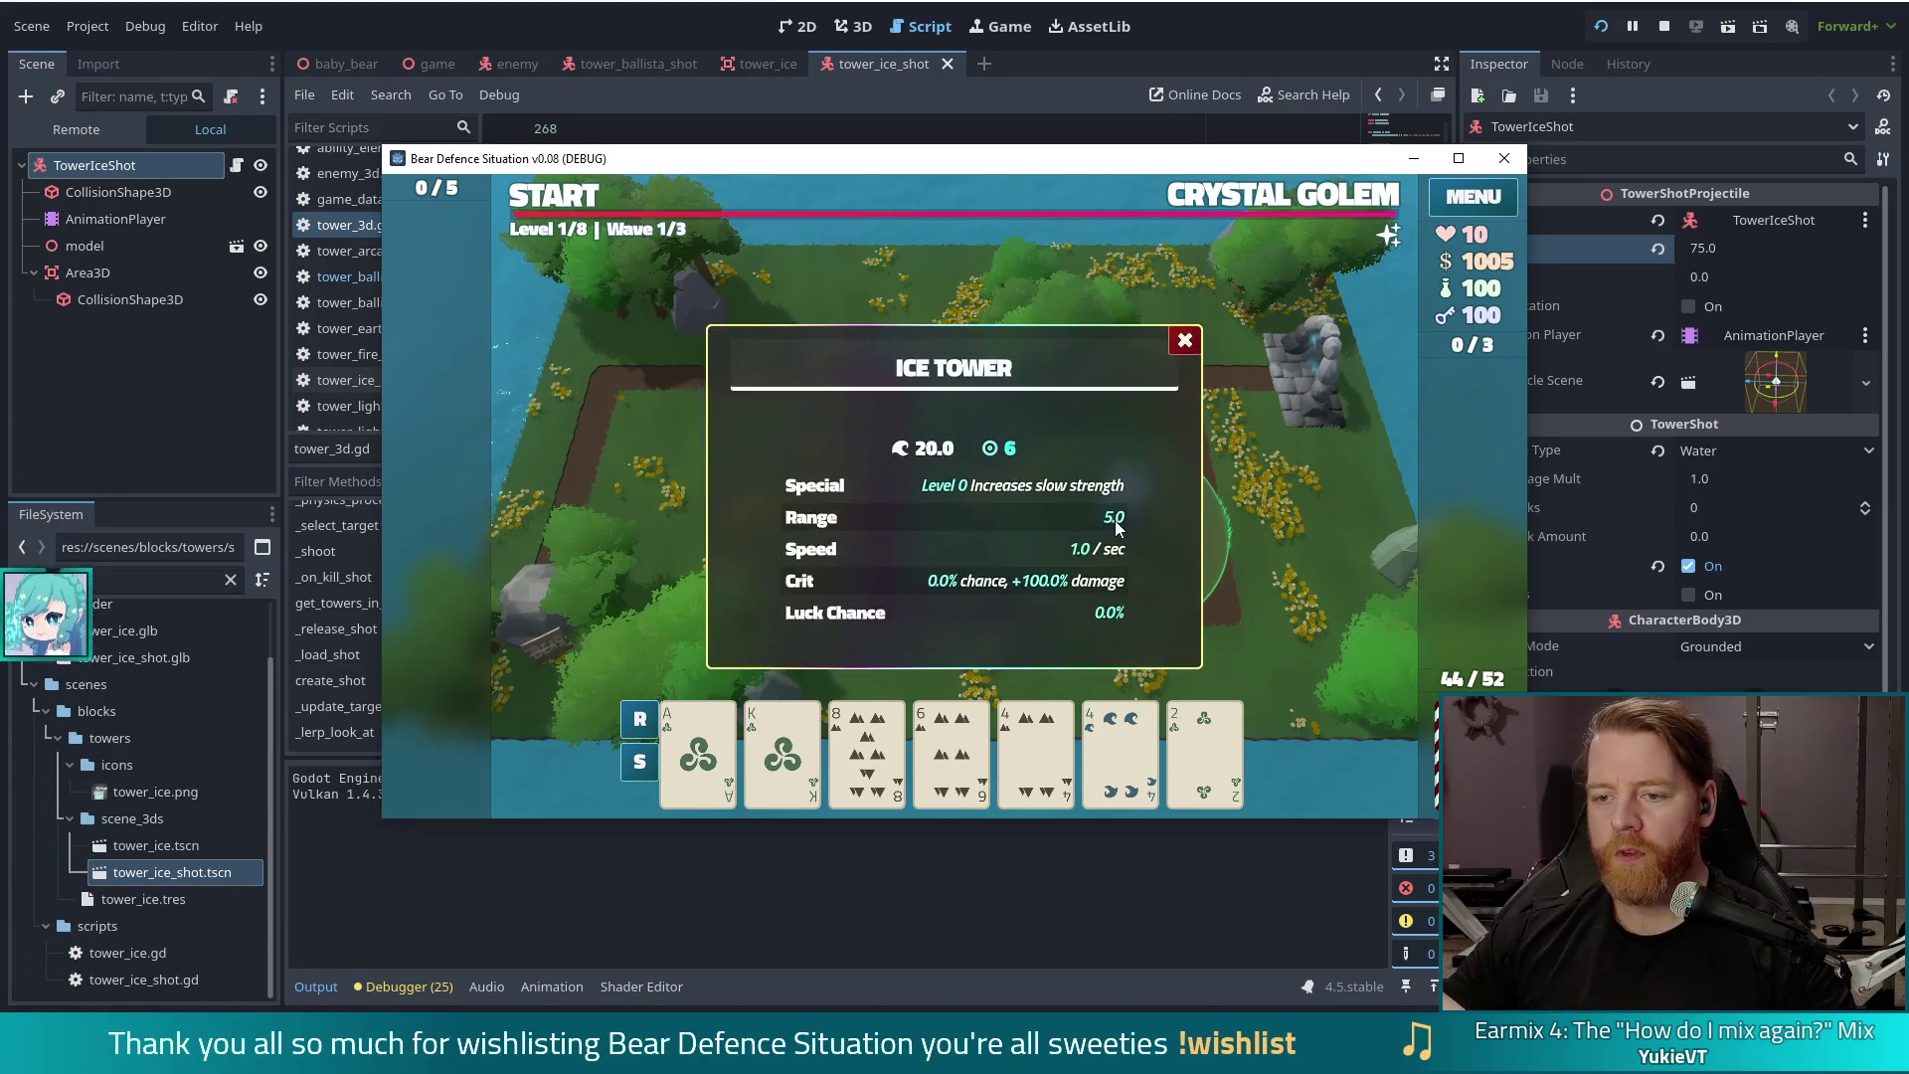
pyautogui.click(1186, 341)
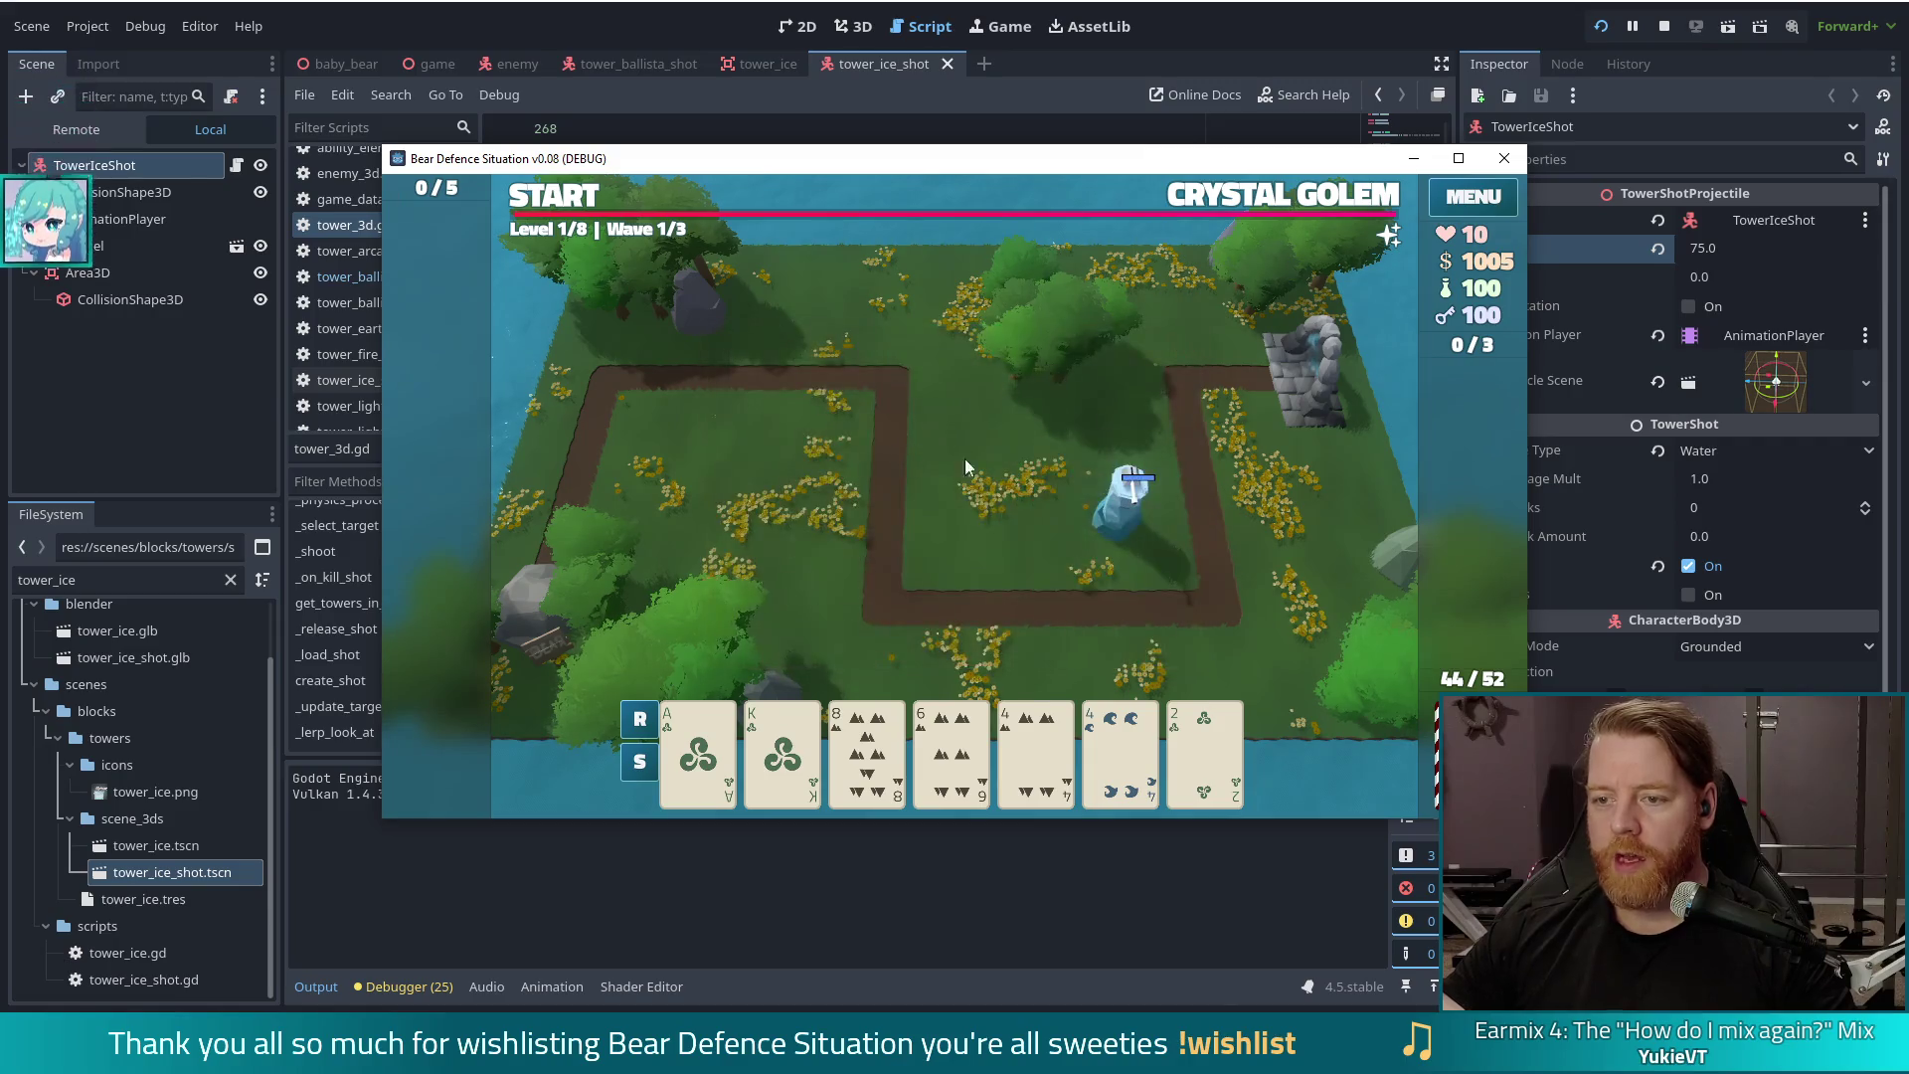
pyautogui.moveTo(1395, 239)
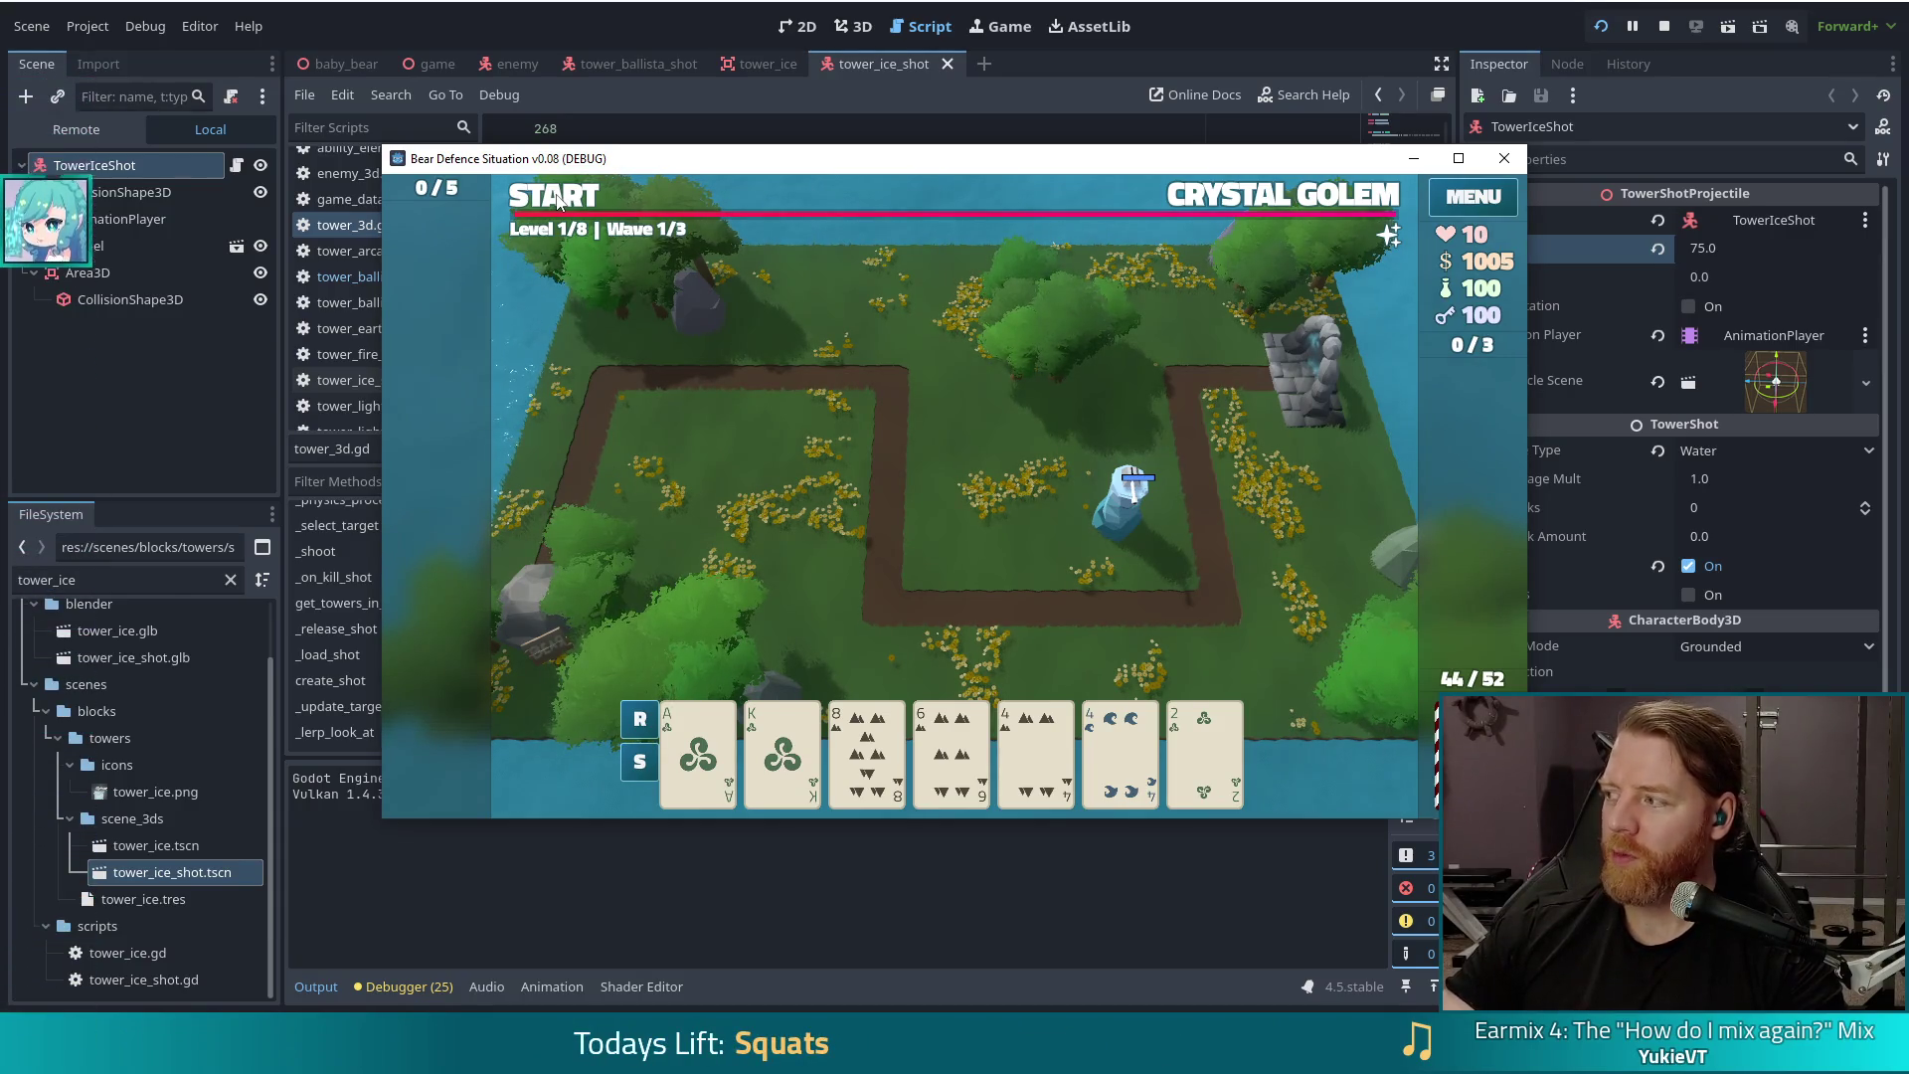
pyautogui.click(567, 200)
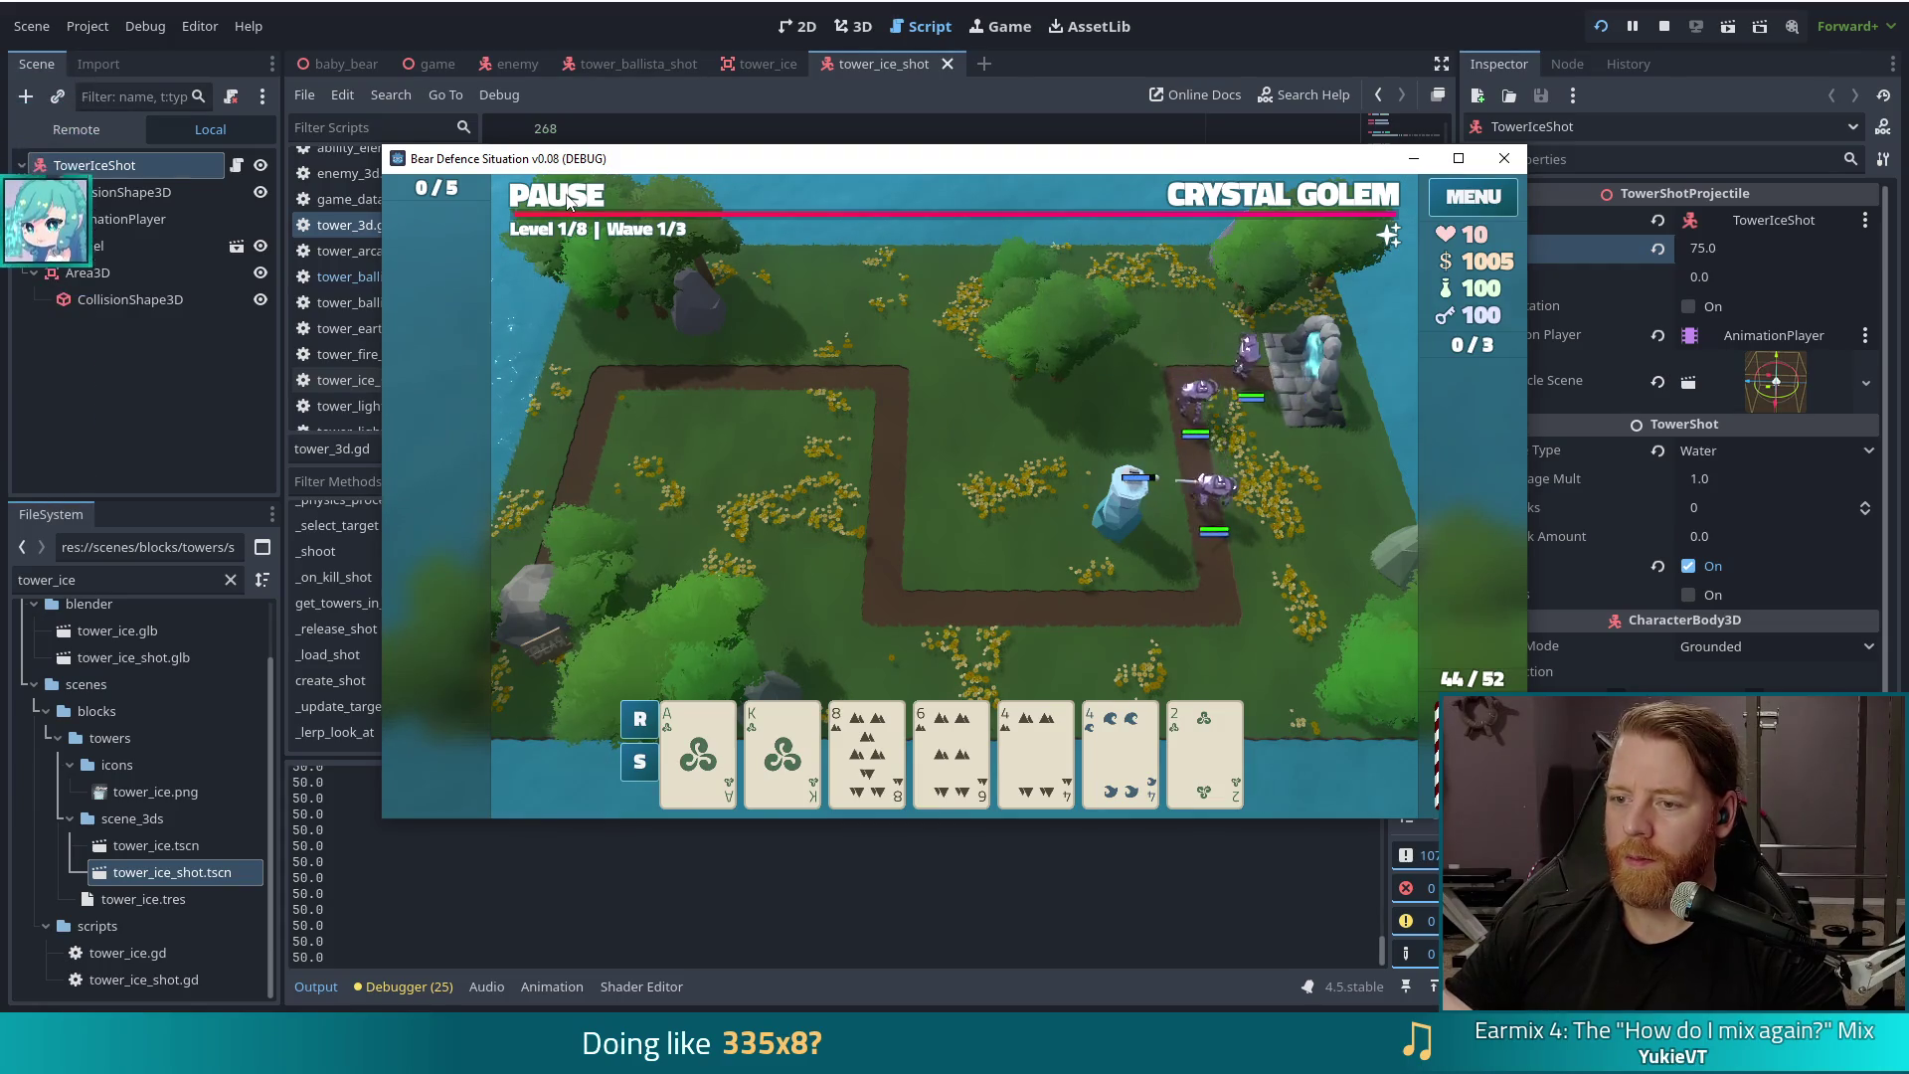
pyautogui.click(567, 200)
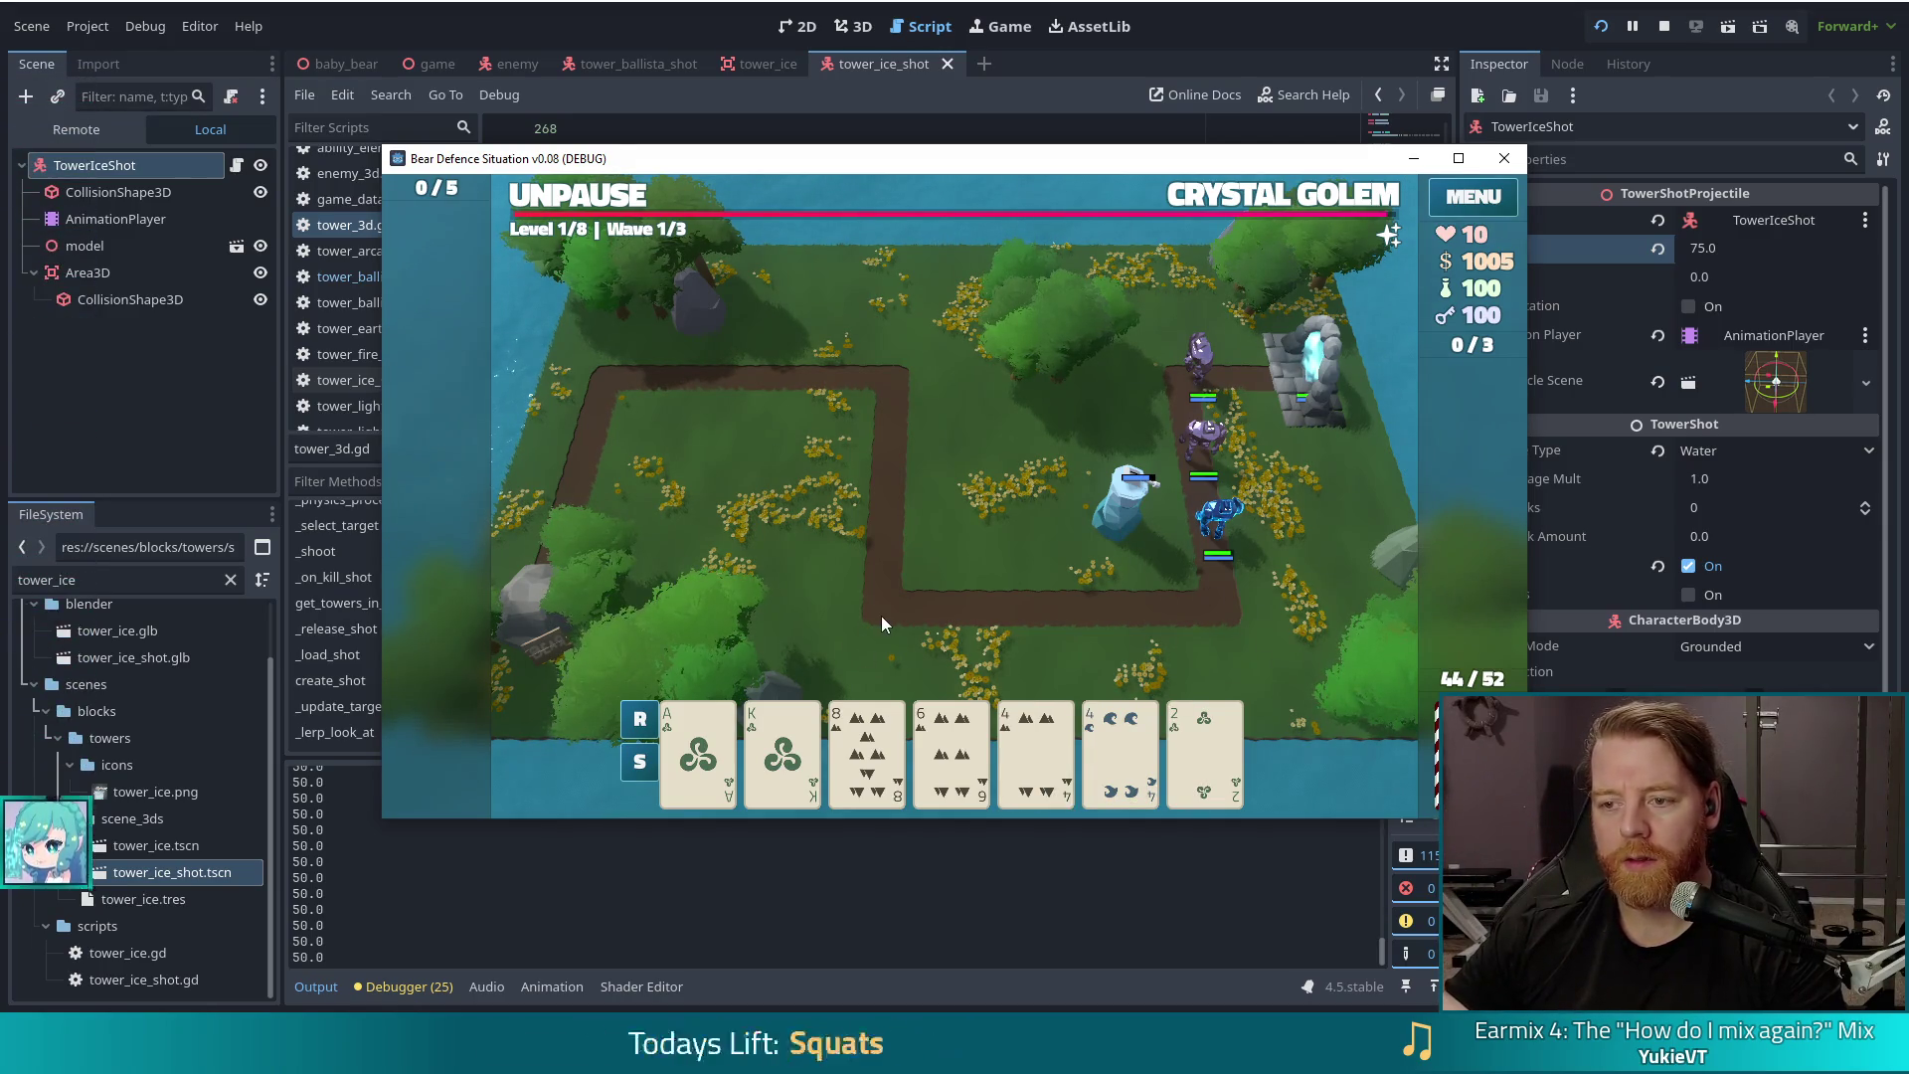
# Step: Turn the K card into a Ballista Tower and place it beside the ice tower
pyautogui.click(783, 753)
pyautogui.click(1129, 492)
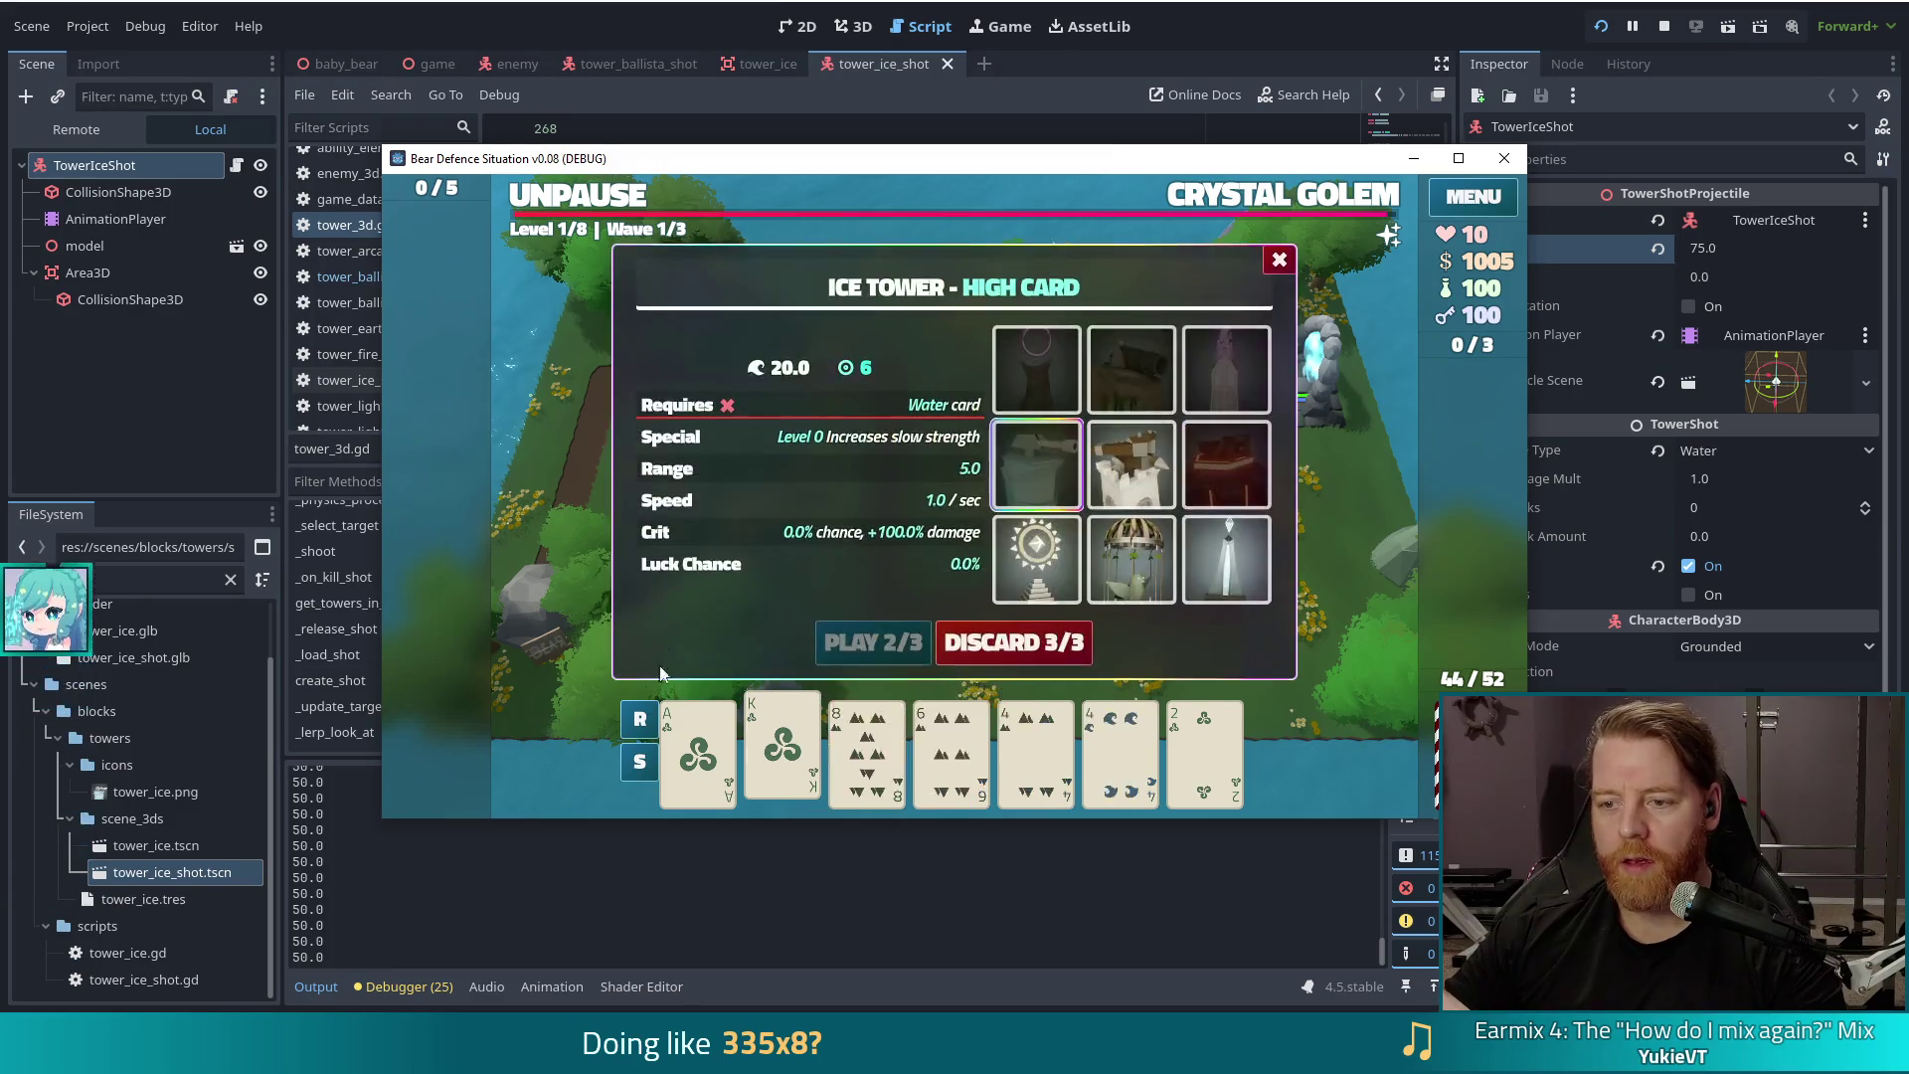
pyautogui.click(1134, 477)
pyautogui.click(873, 644)
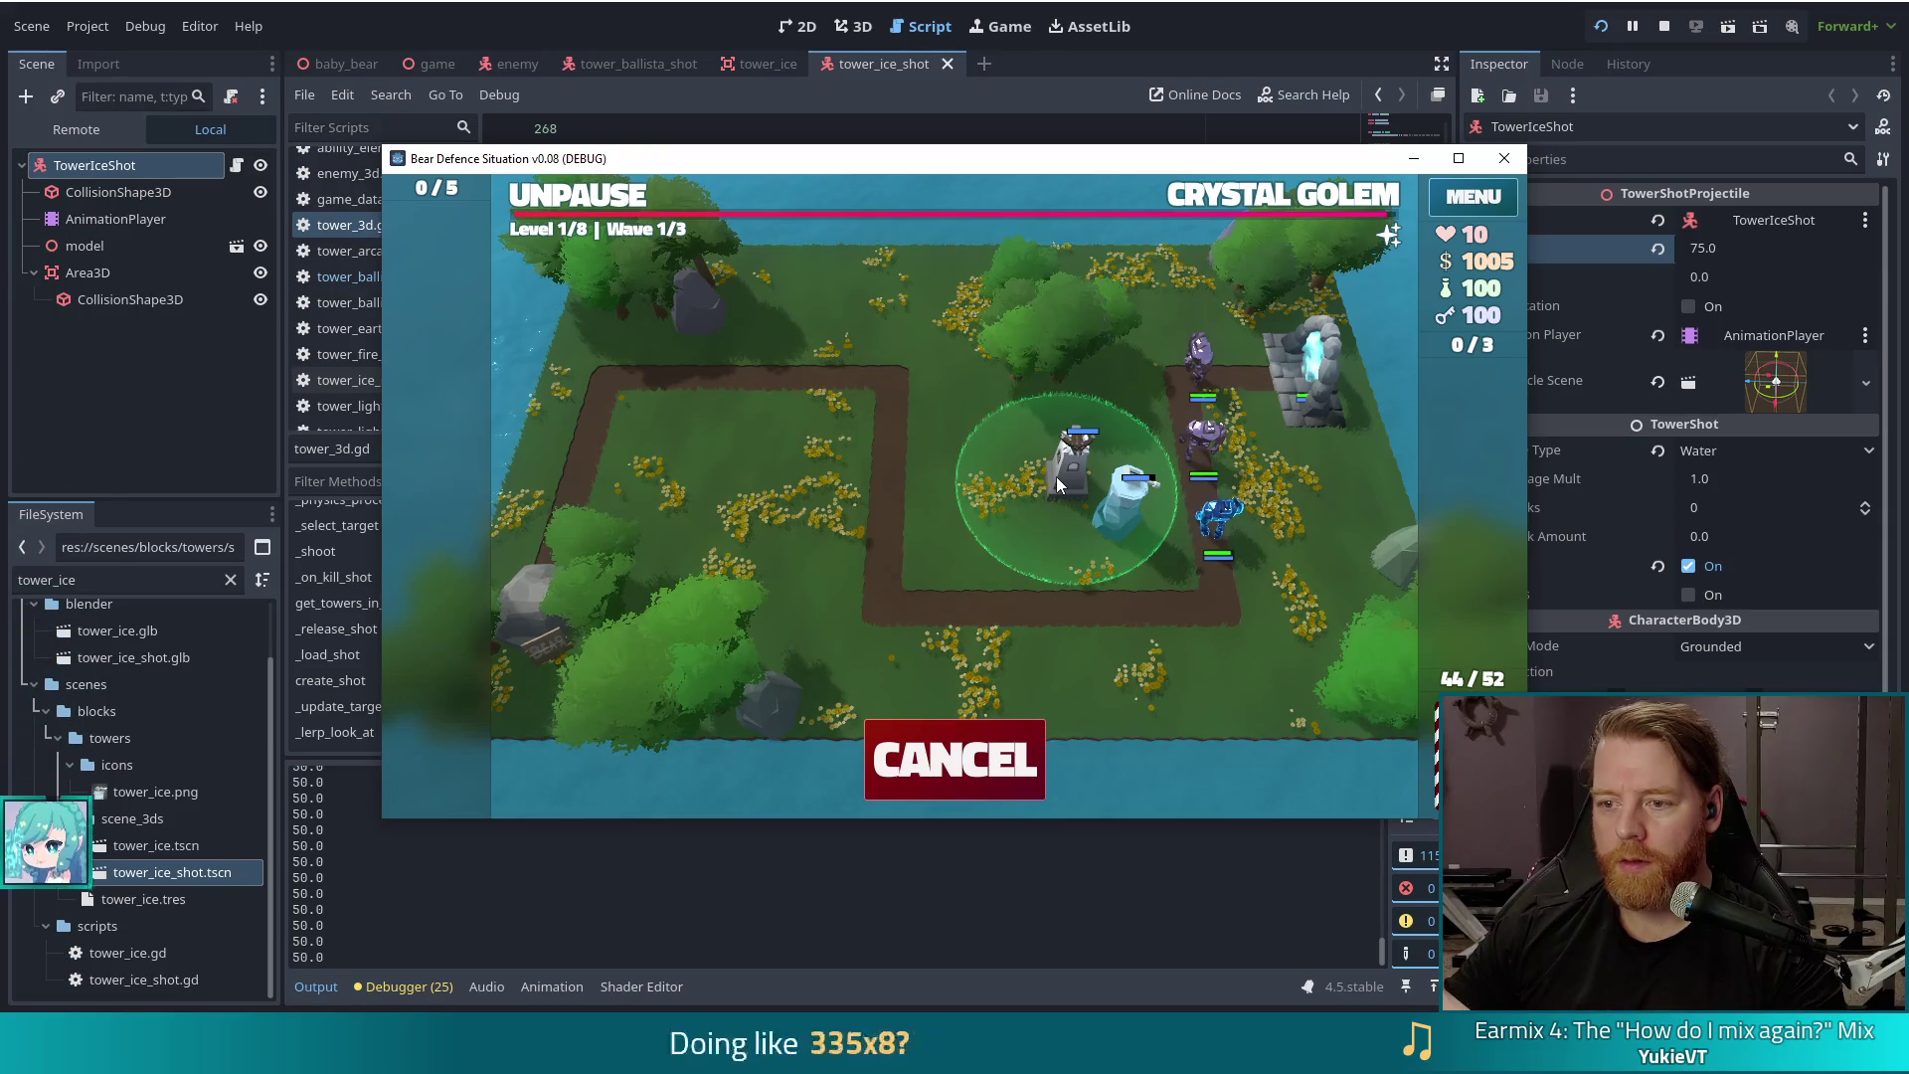
pyautogui.click(1056, 476)
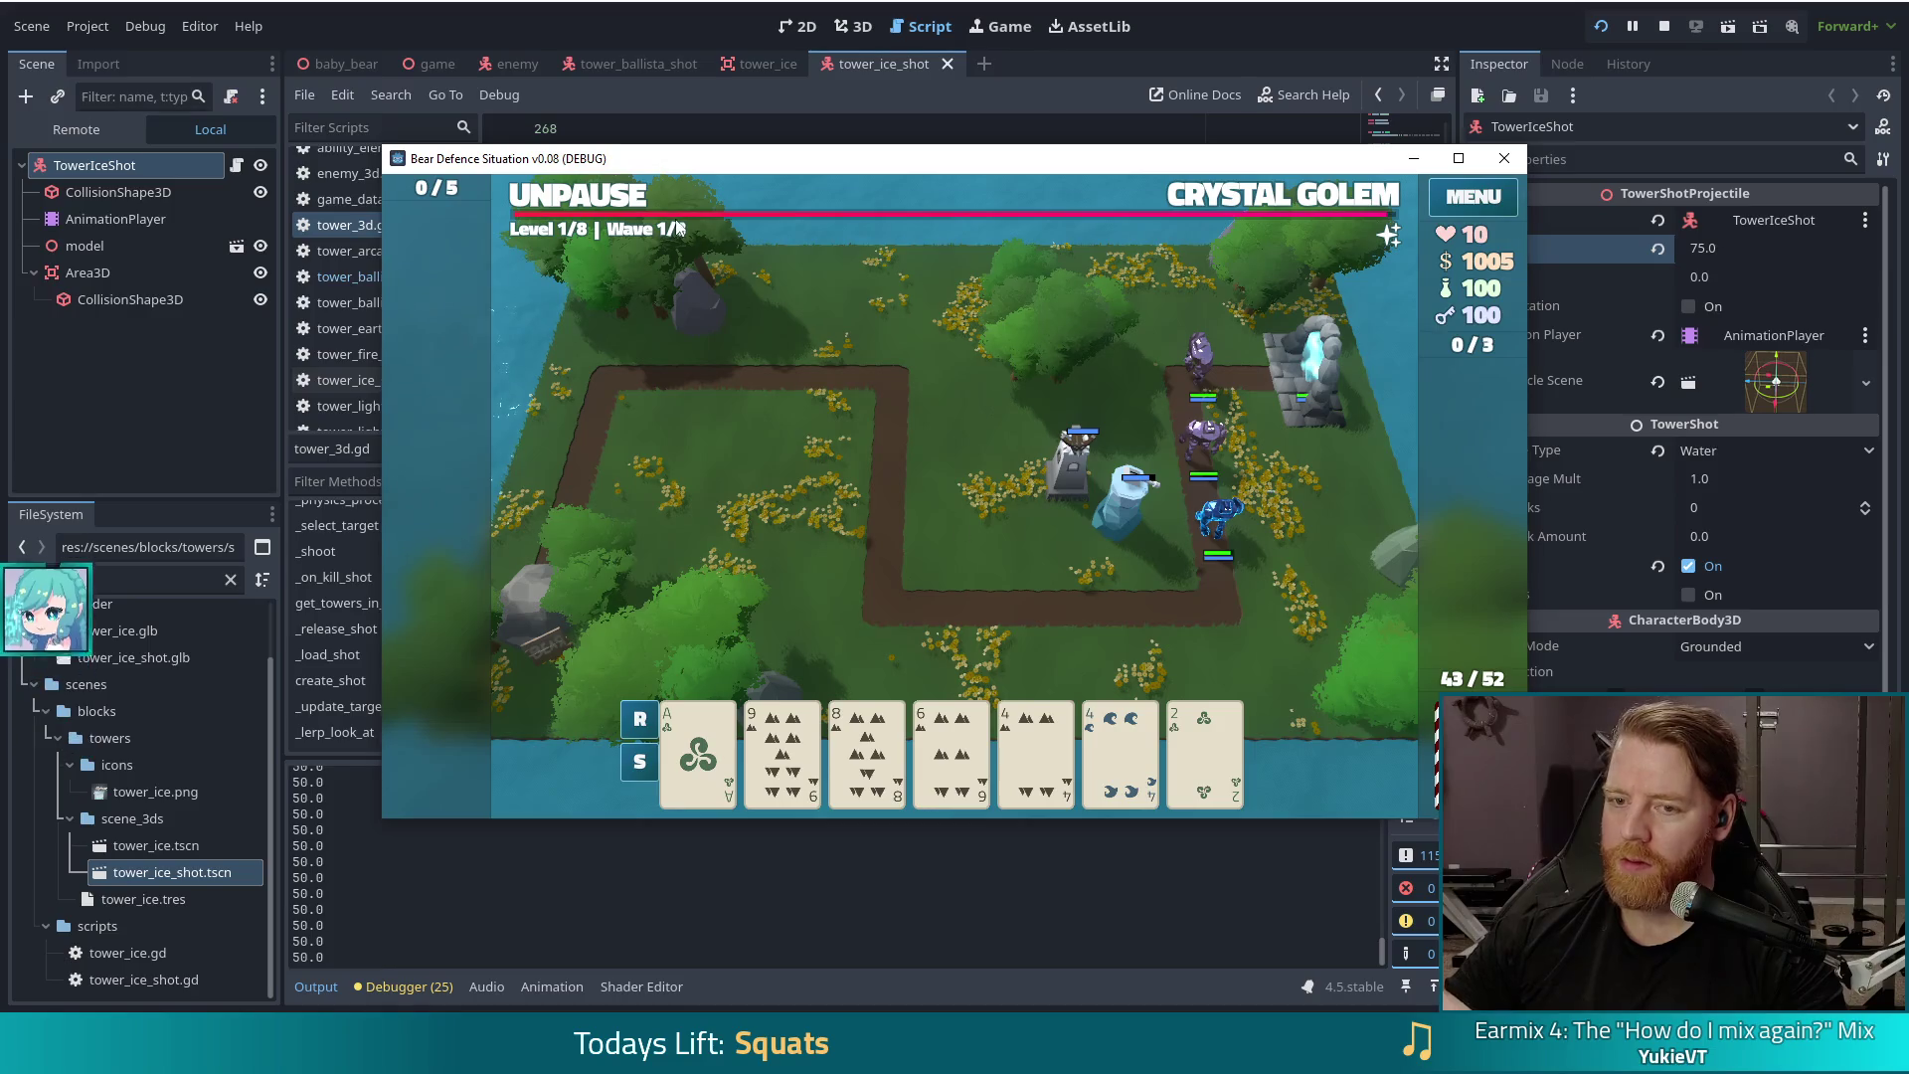
# Step: Let the wave run briefly, re-pause it, and return to line 272 of create_shot in tower_3d.gd
pyautogui.click(594, 198)
pyautogui.click(594, 198)
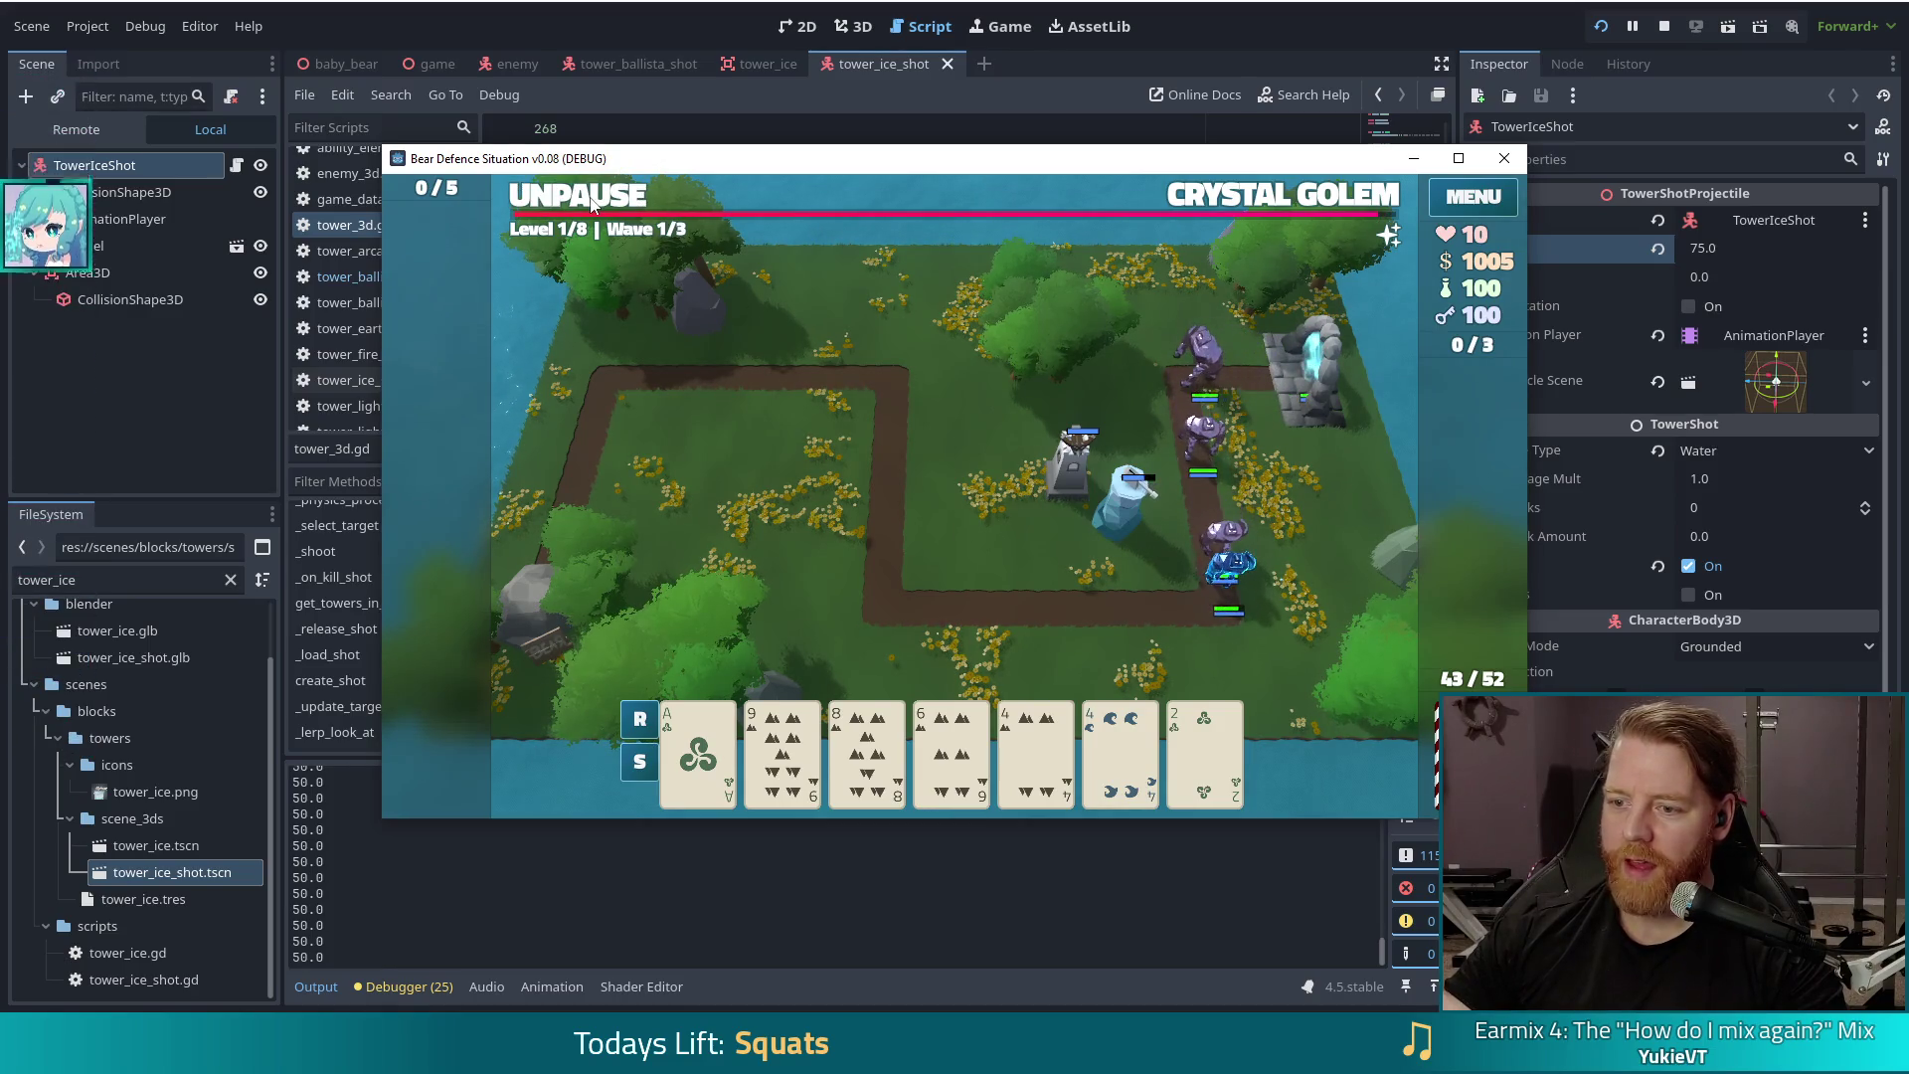
pyautogui.click(594, 197)
pyautogui.click(594, 198)
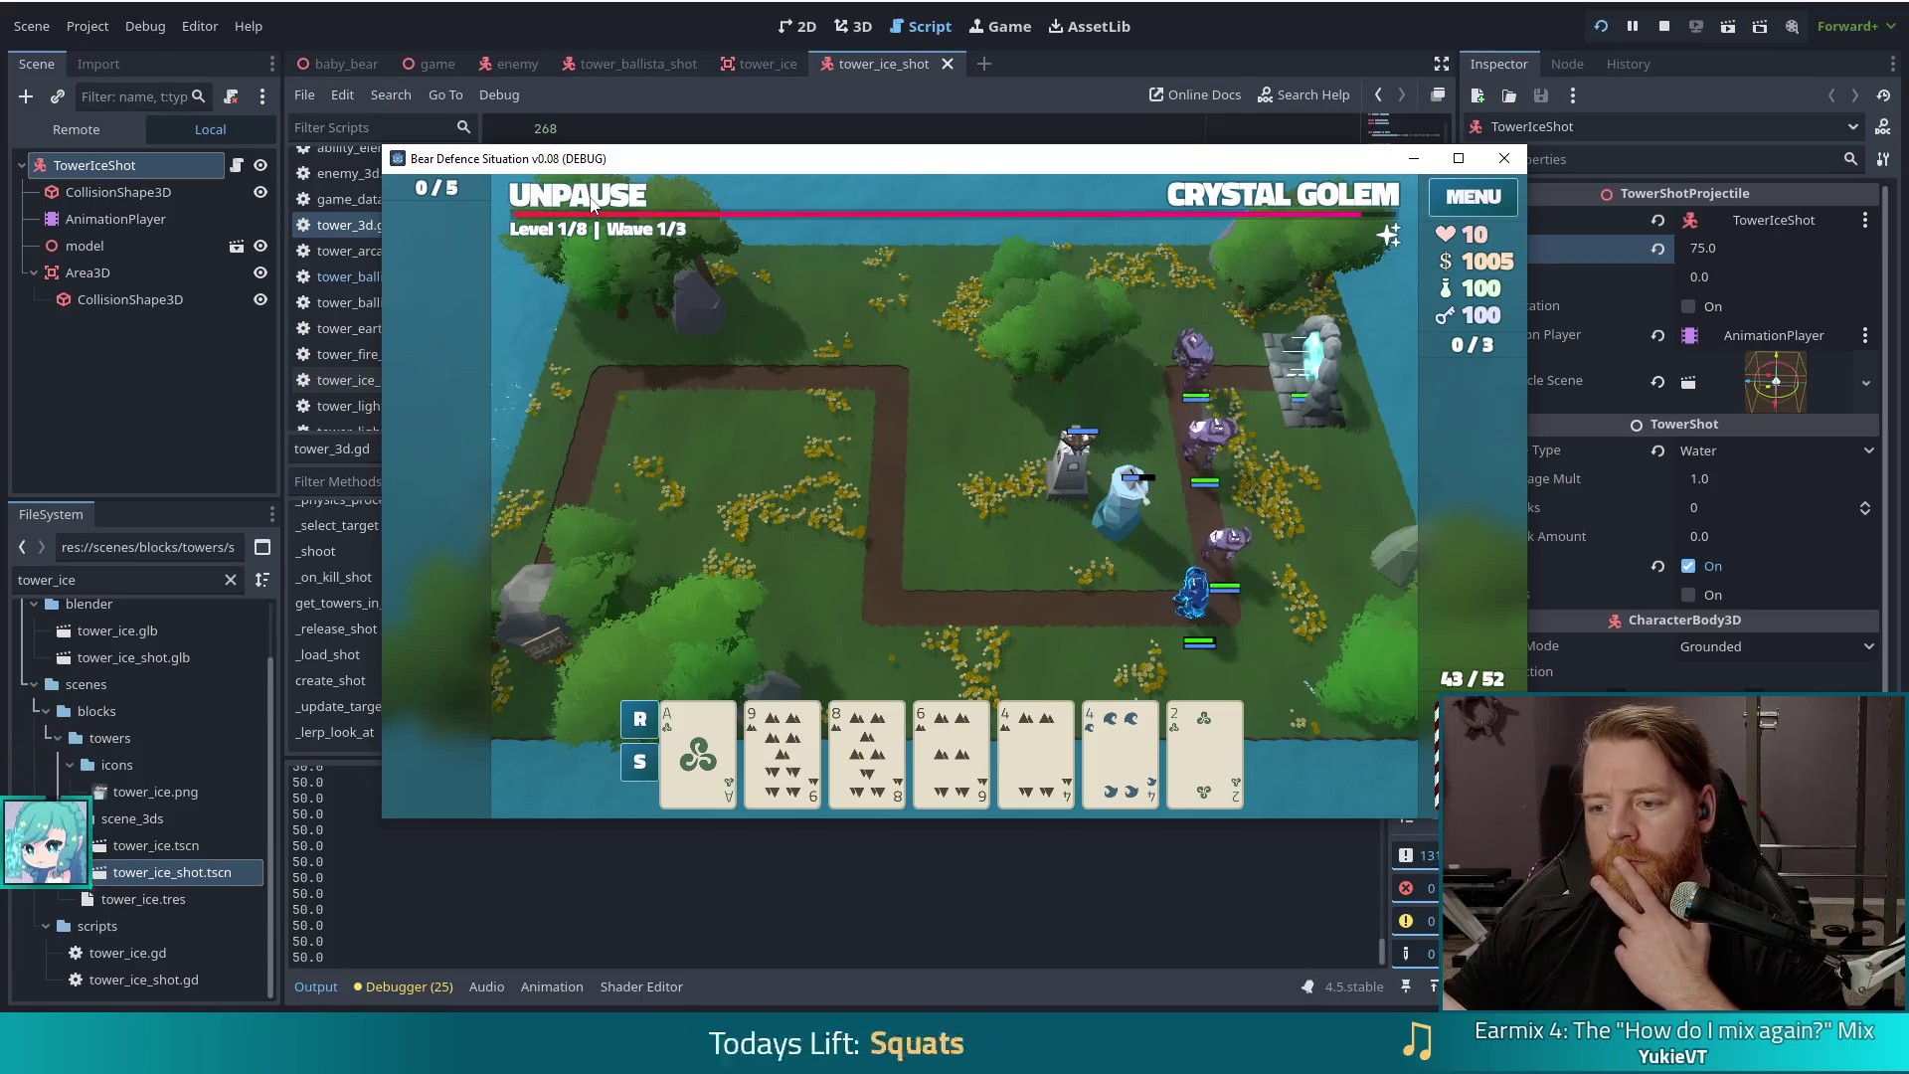
pyautogui.click(673, 106)
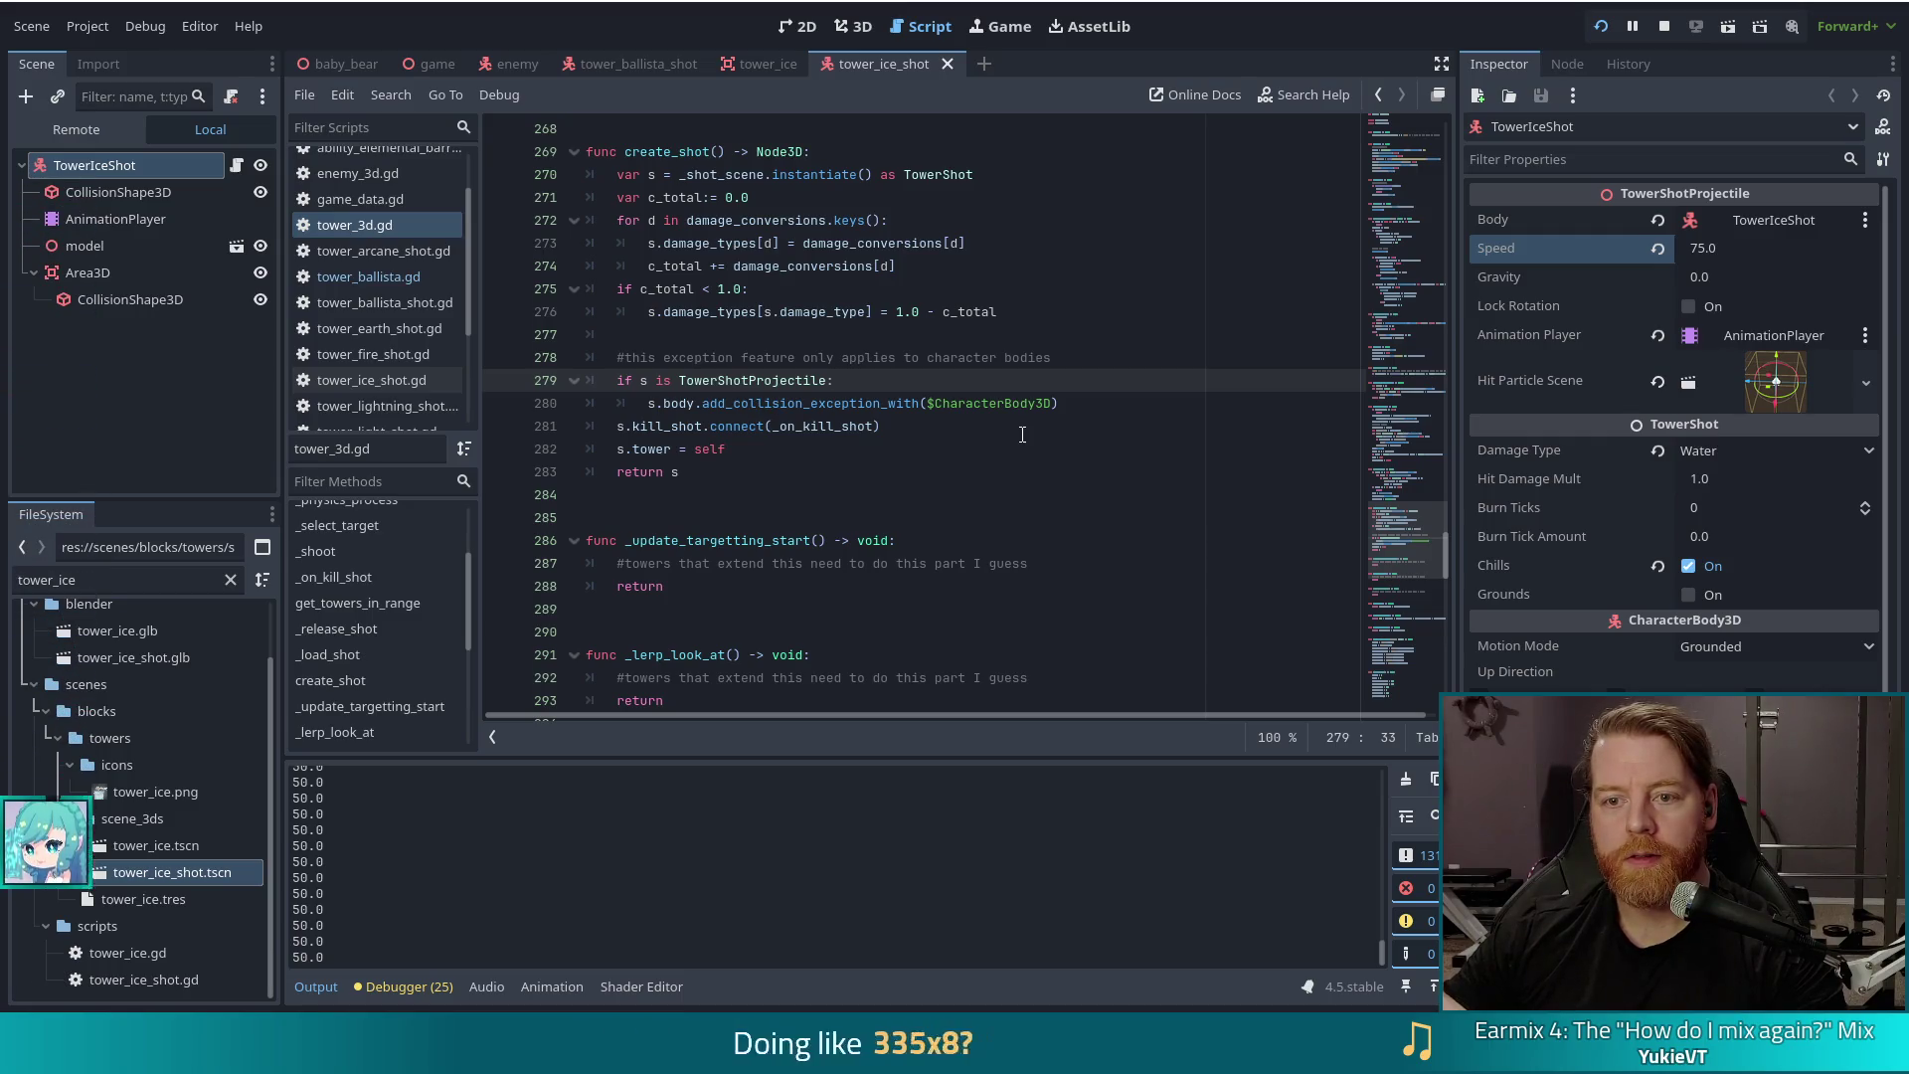
pyautogui.click(692, 220)
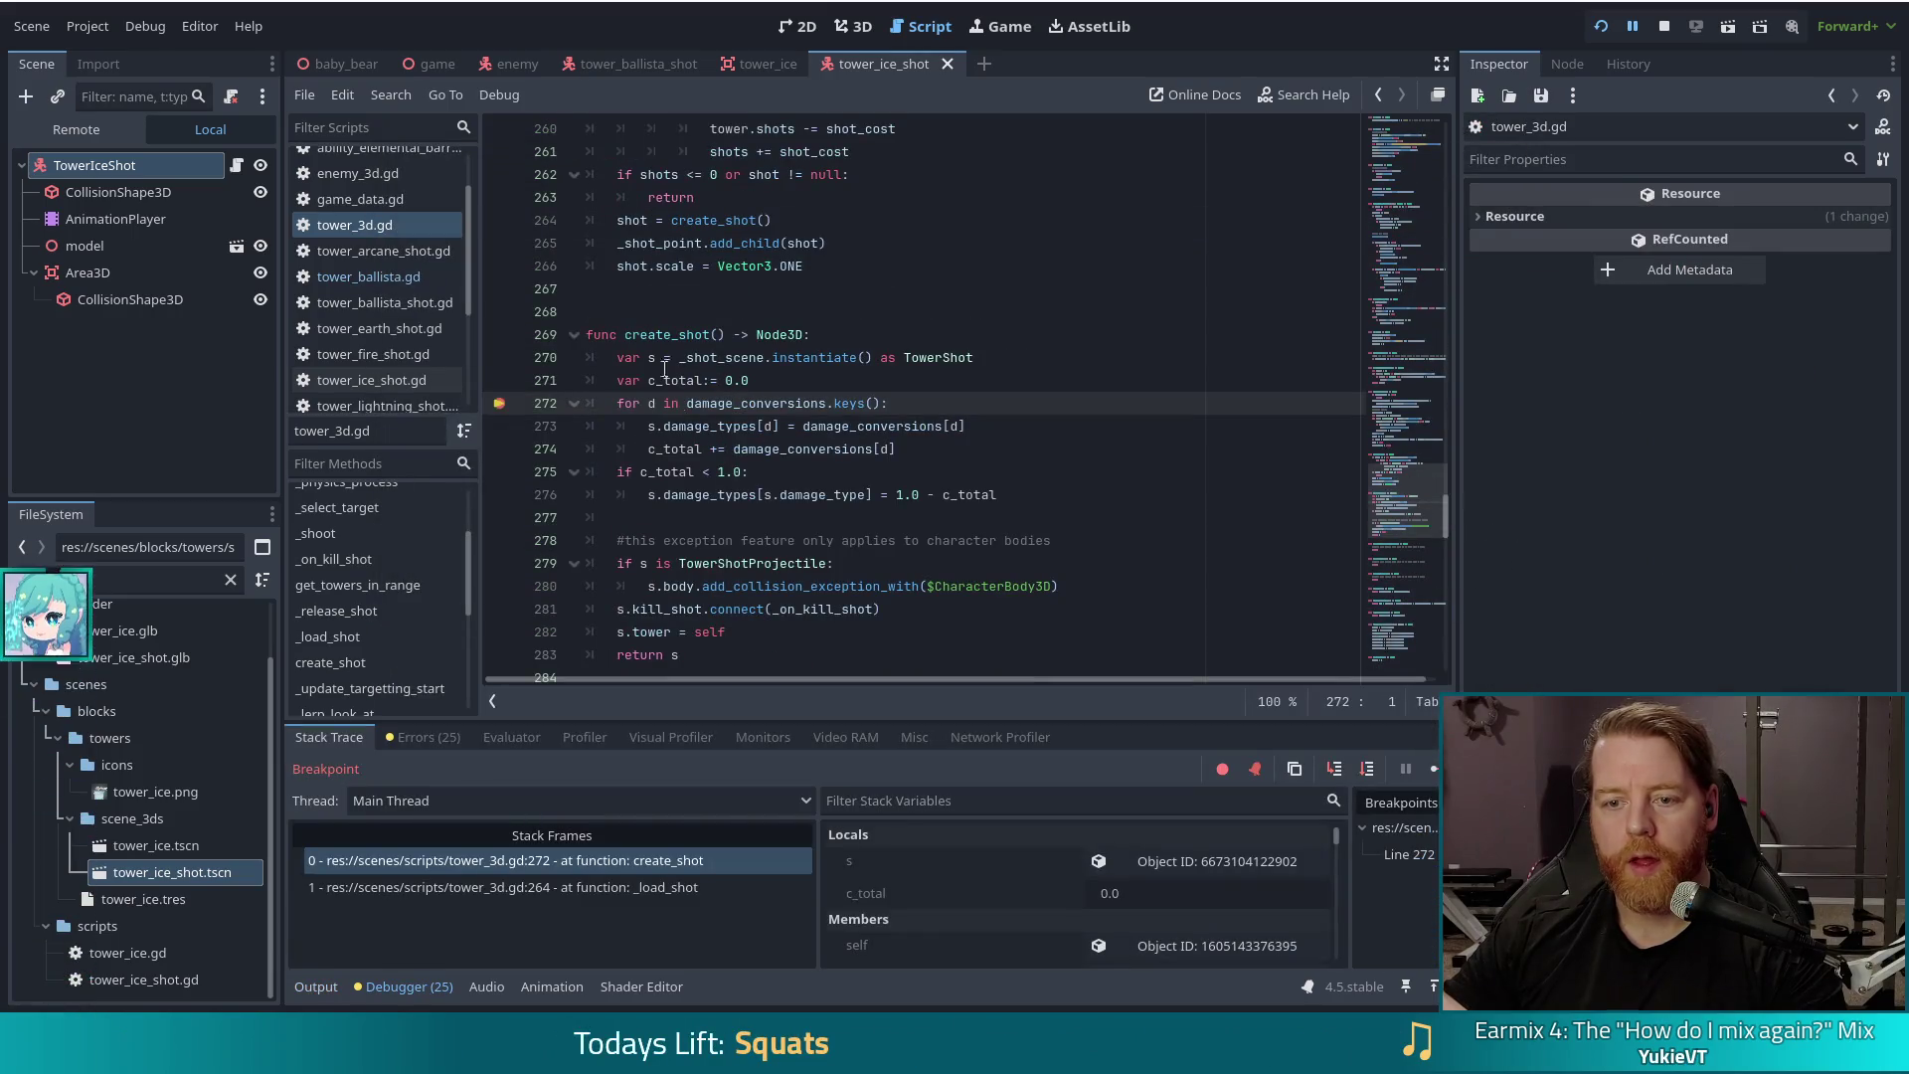
# Step: Stop at the line 272 breakpoint and scroll Stack Variables to find damage_conversions is an empty Dictionary
pyautogui.click(781, 403)
pyautogui.scroll(-1, 1070, 879)
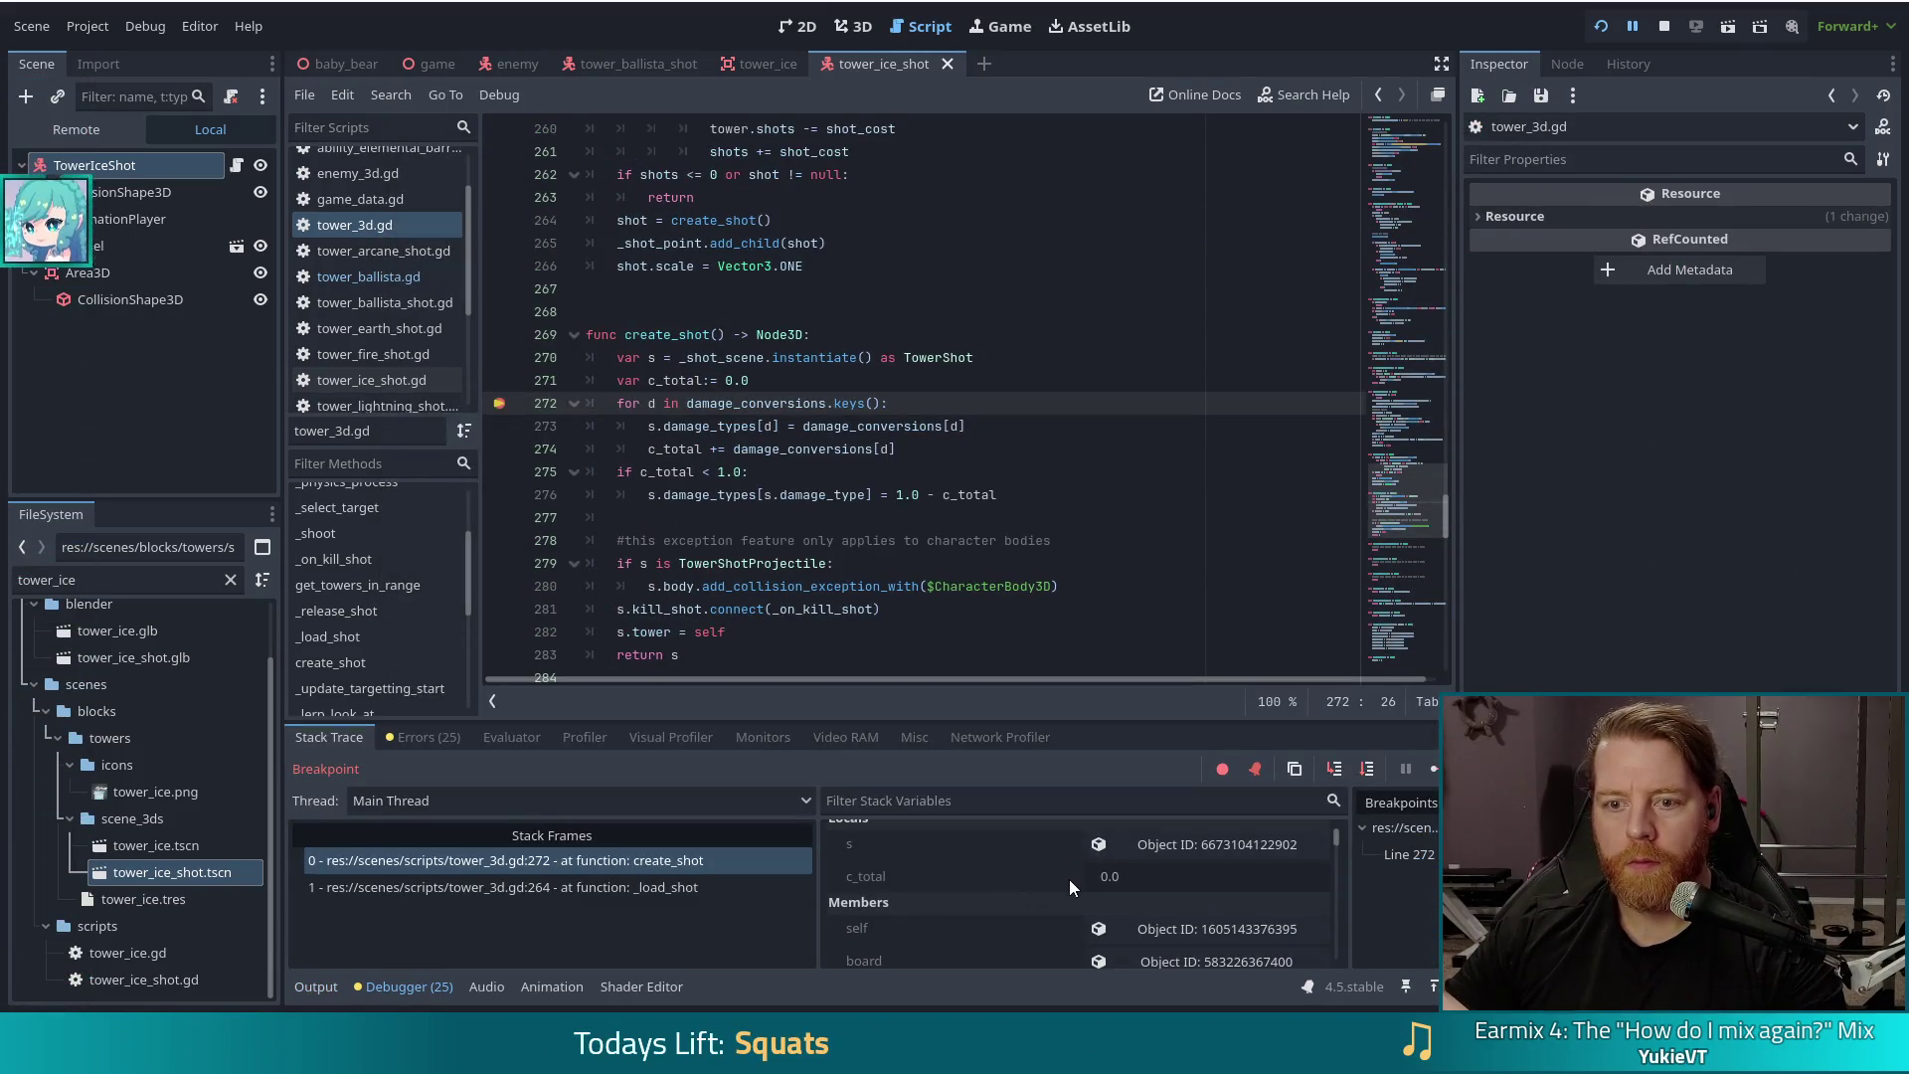
pyautogui.scroll(-5, 991, 893)
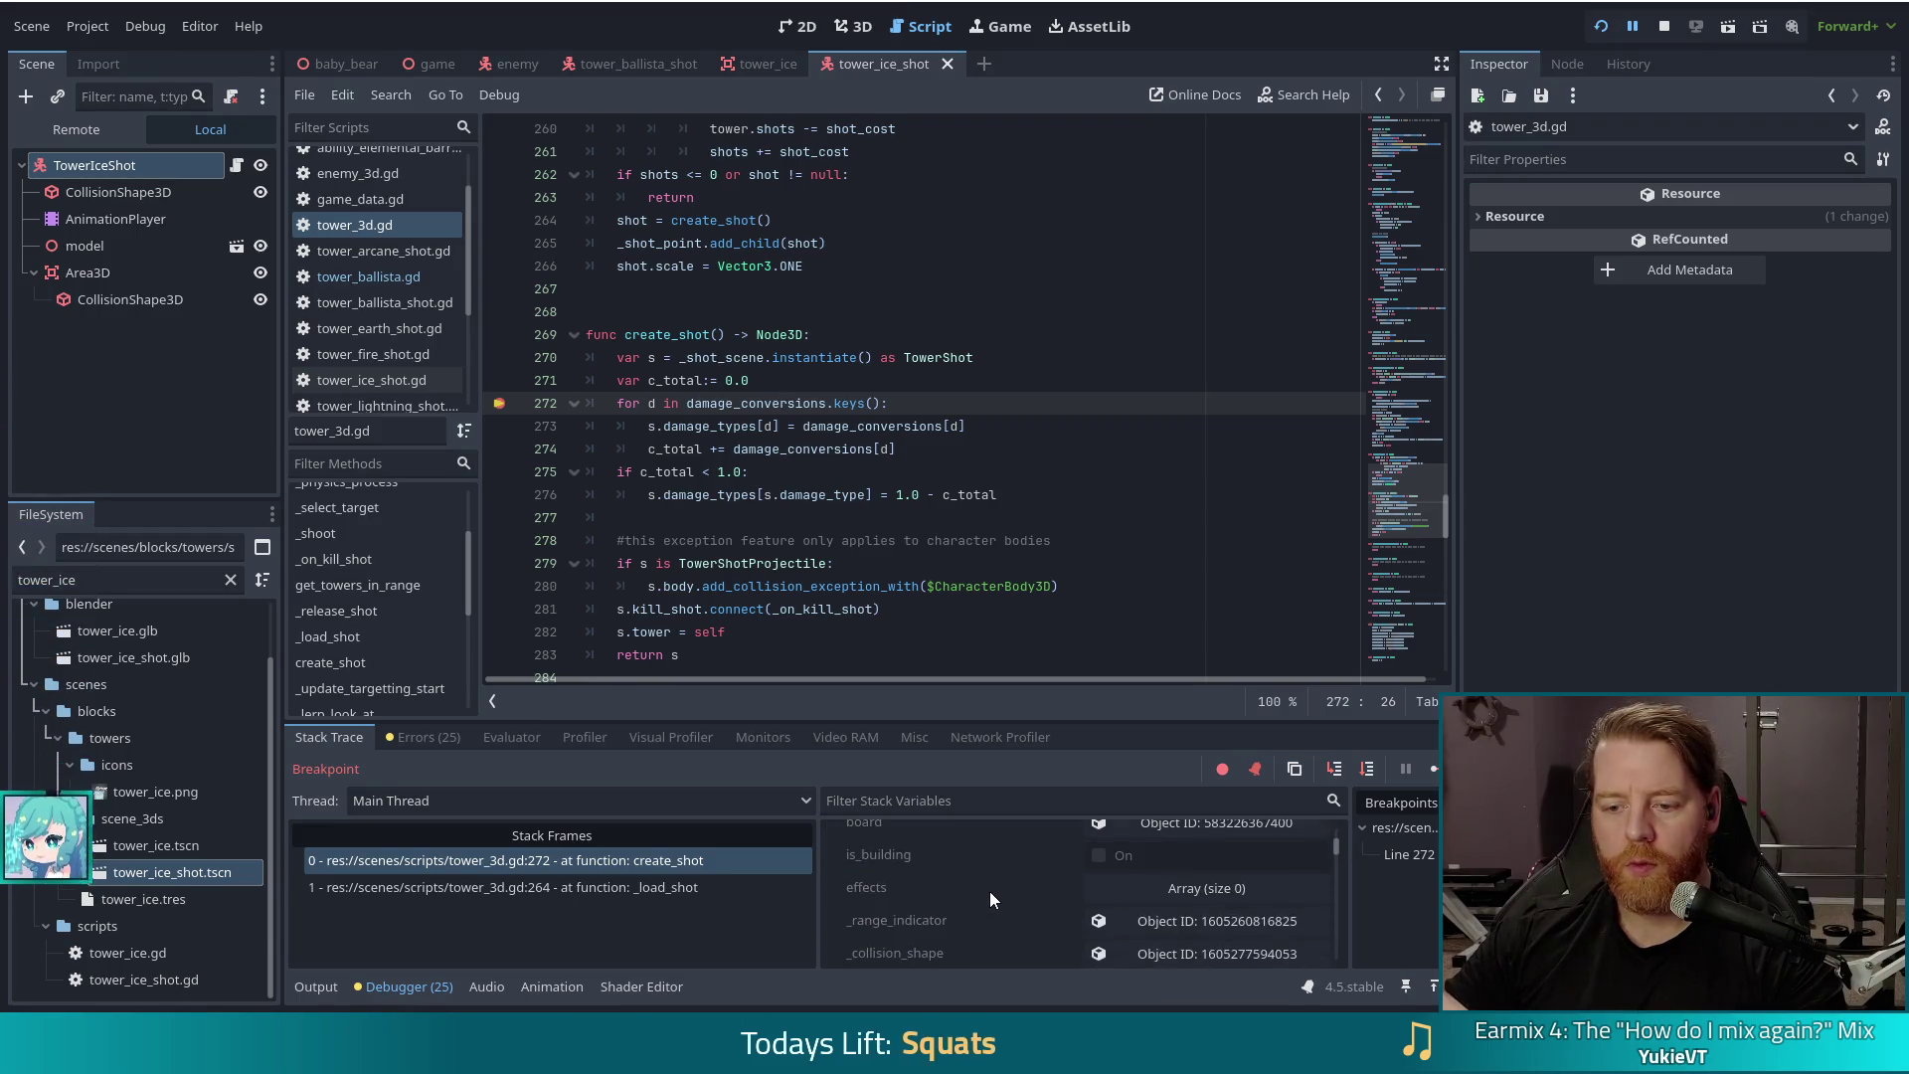
pyautogui.scroll(-5, 988, 892)
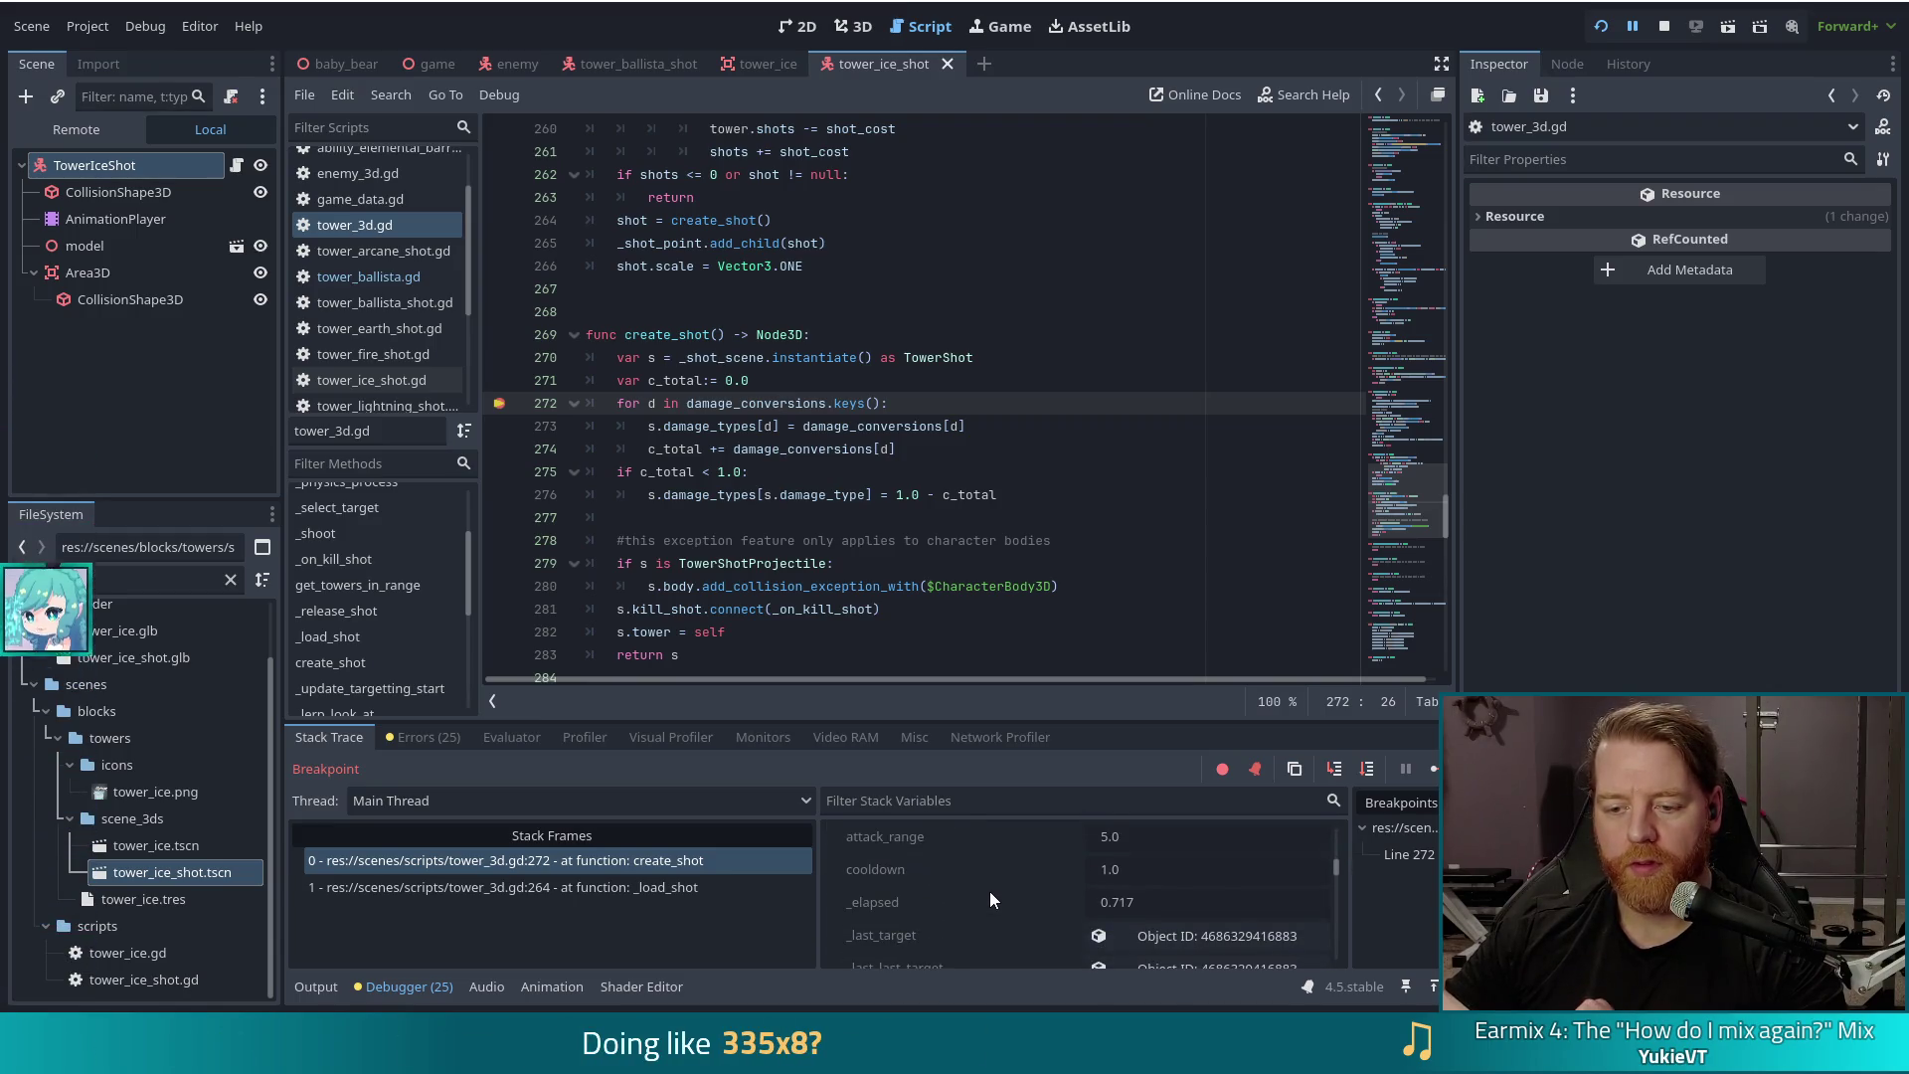
pyautogui.scroll(-5, 988, 892)
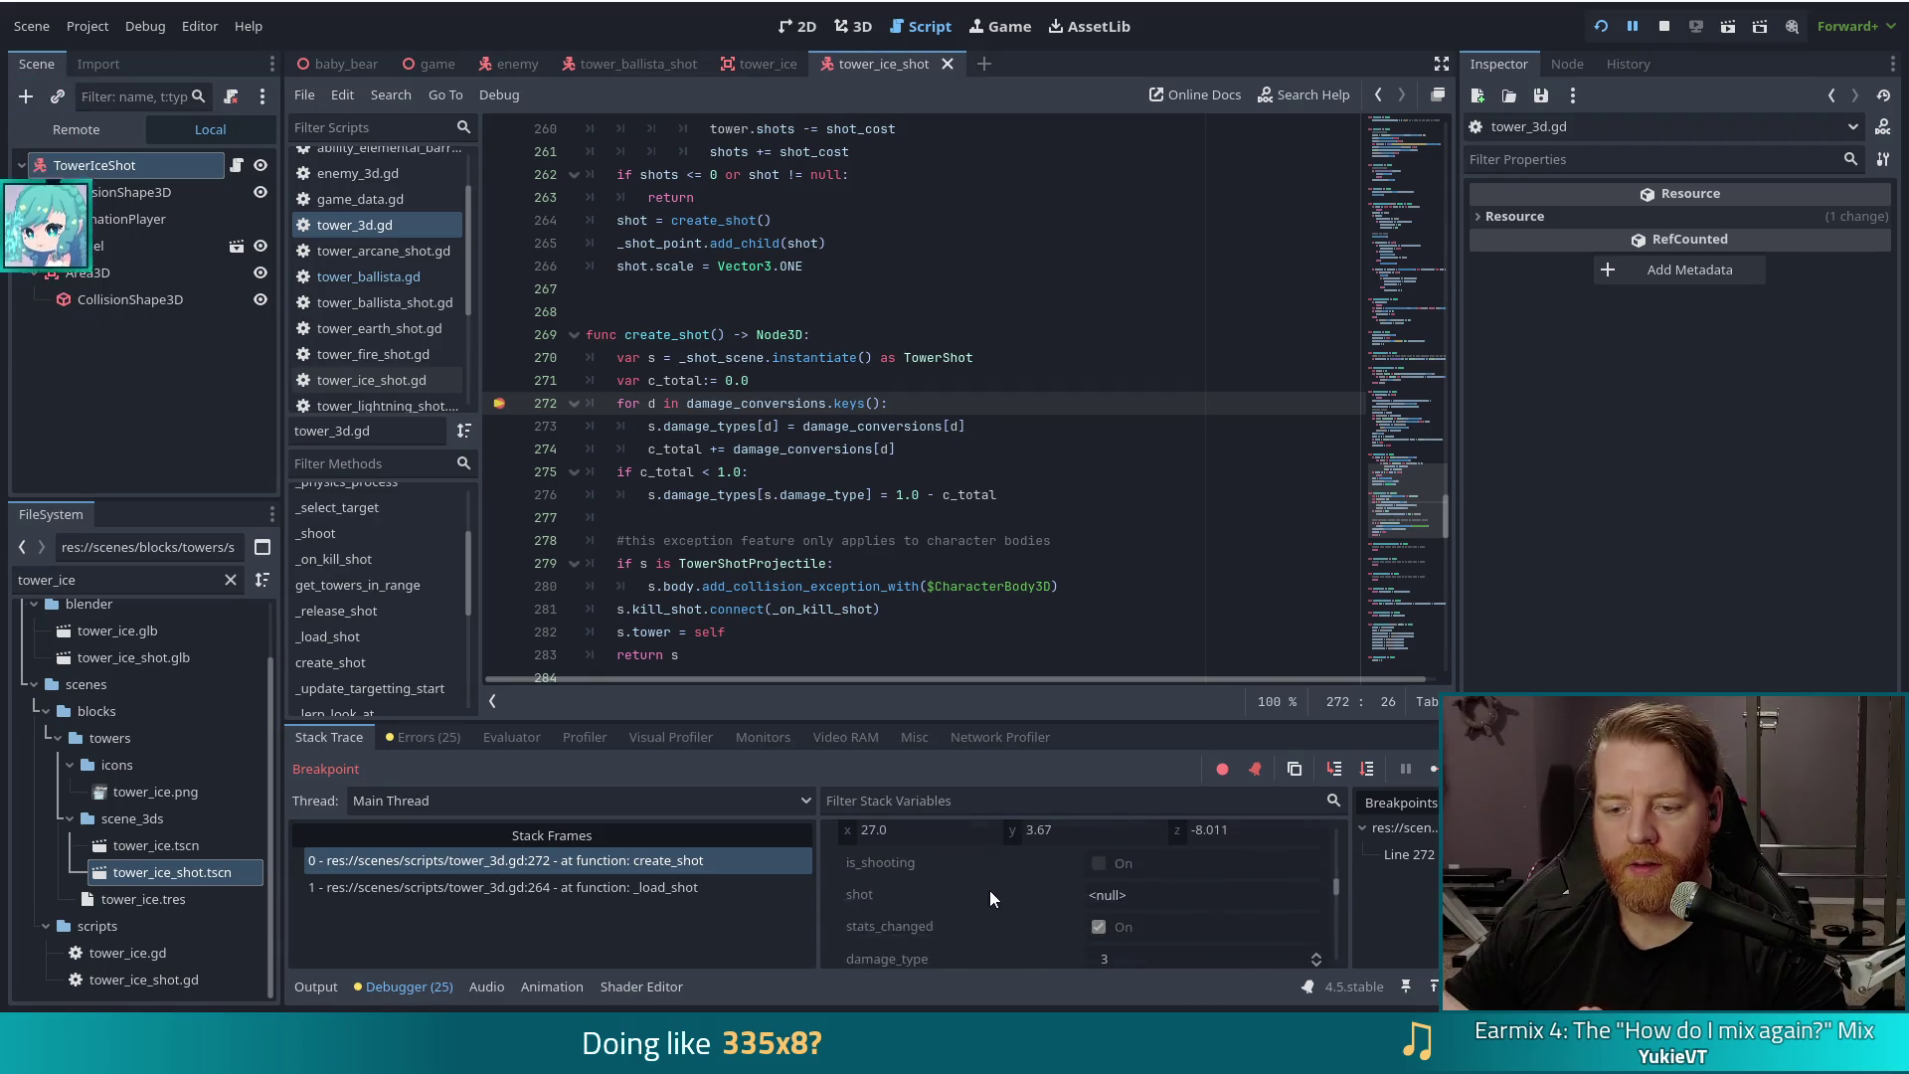
pyautogui.scroll(-3, 989, 891)
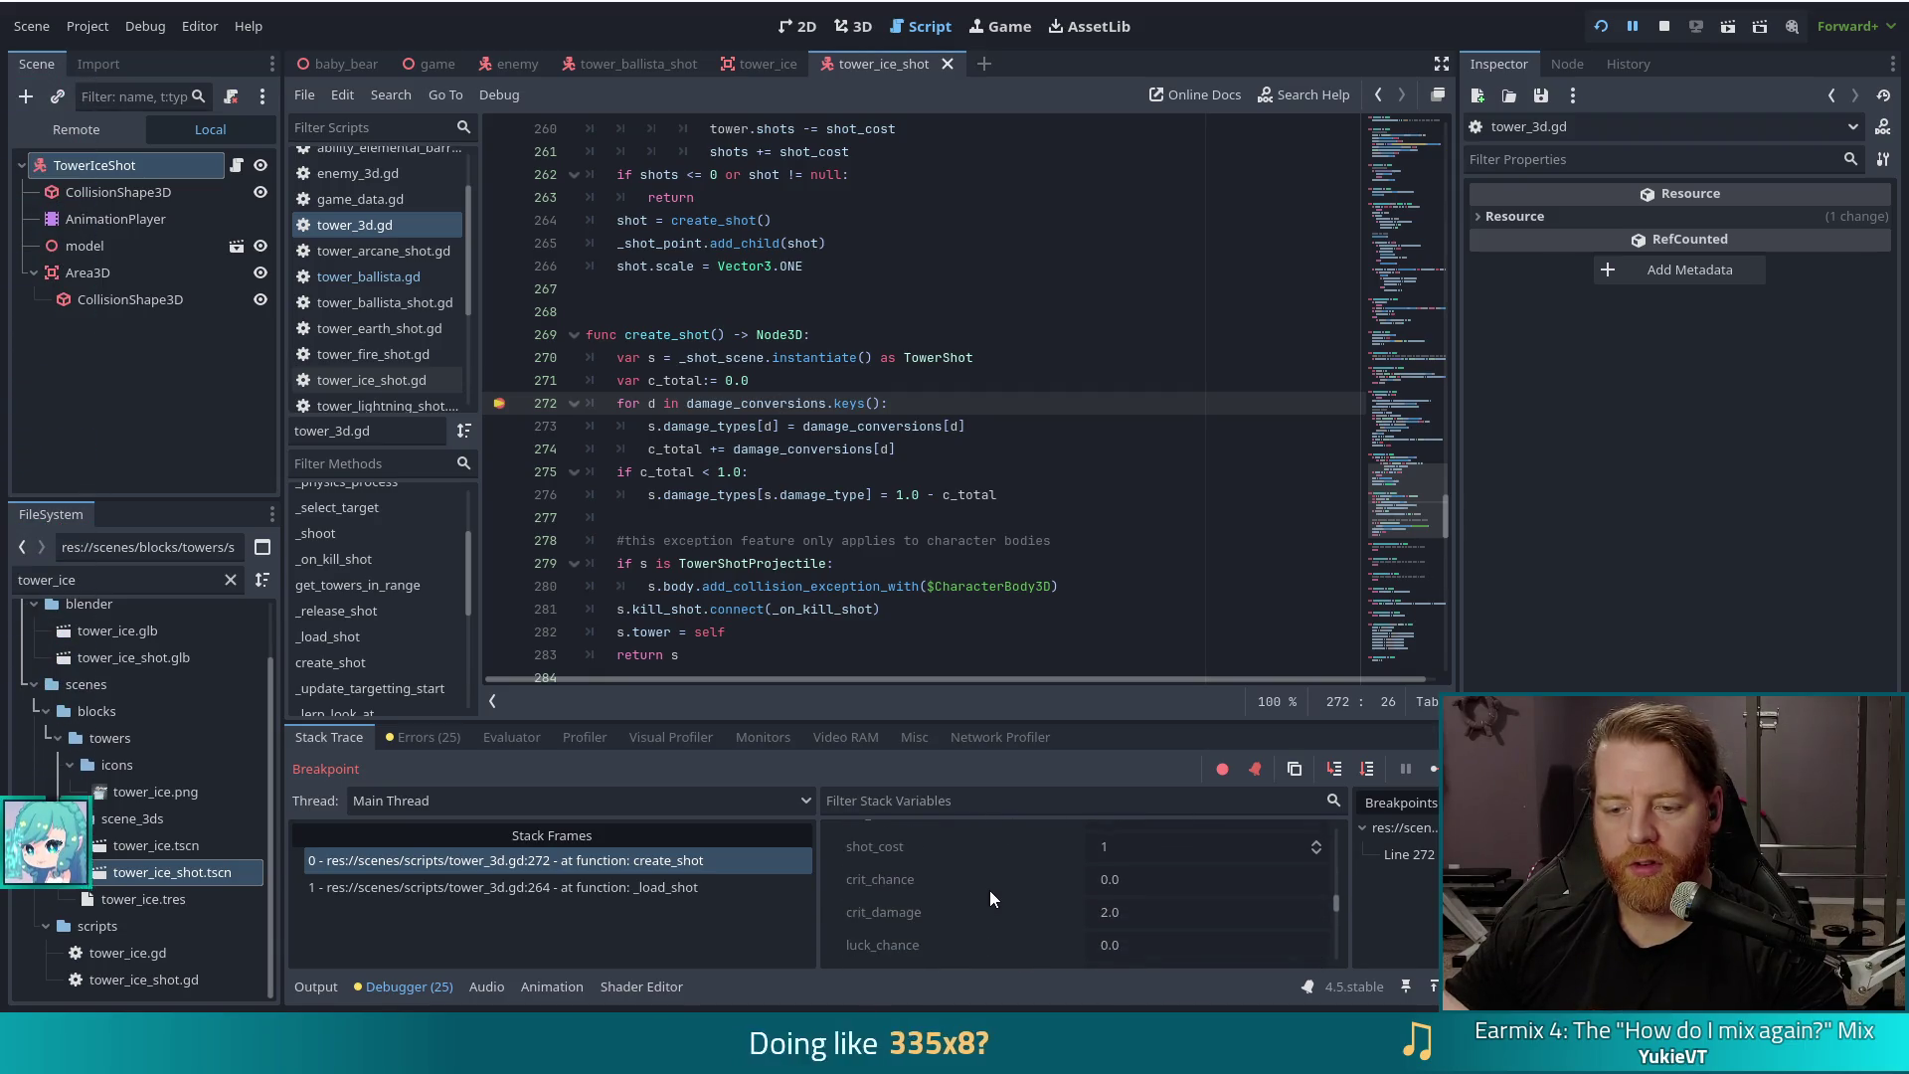
pyautogui.scroll(-3, 989, 891)
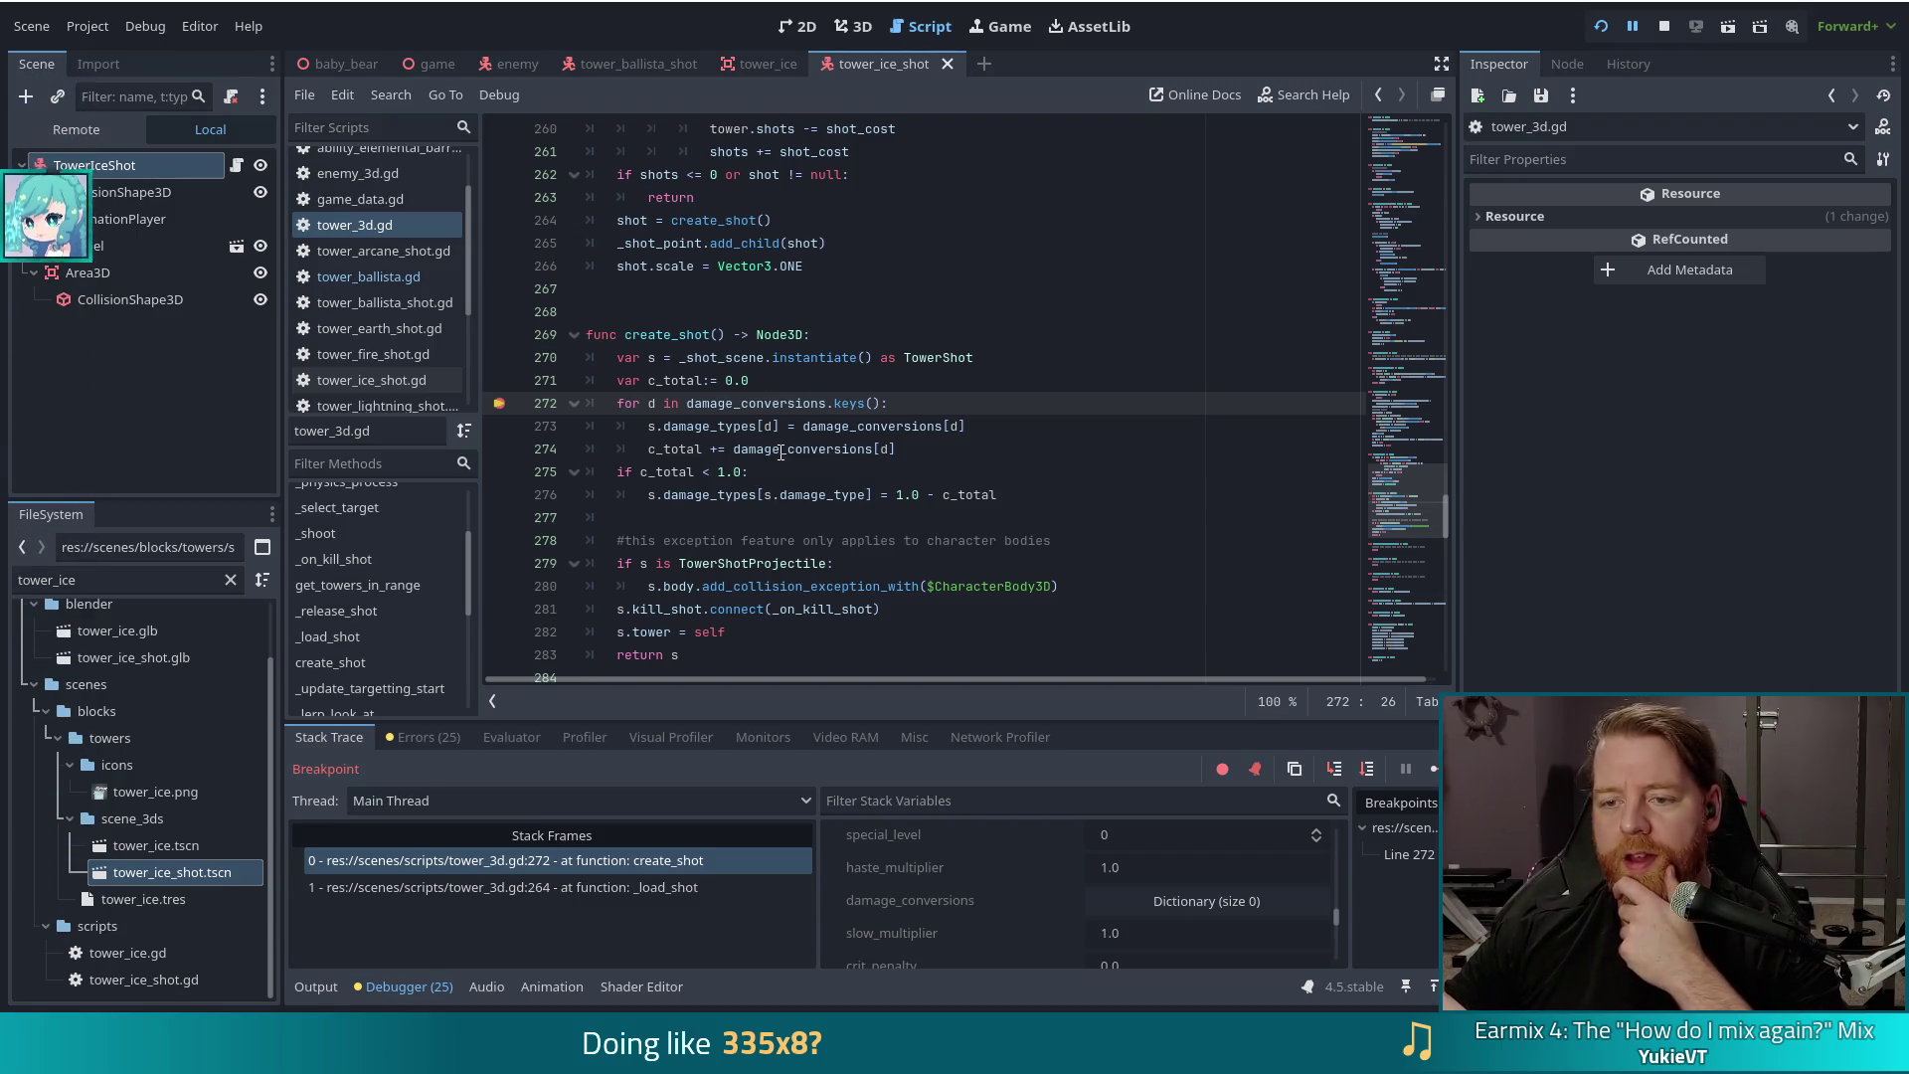
# Step: Check the damage_types assignment on line 273 and review the list of 25 errors
pyautogui.click(956, 426)
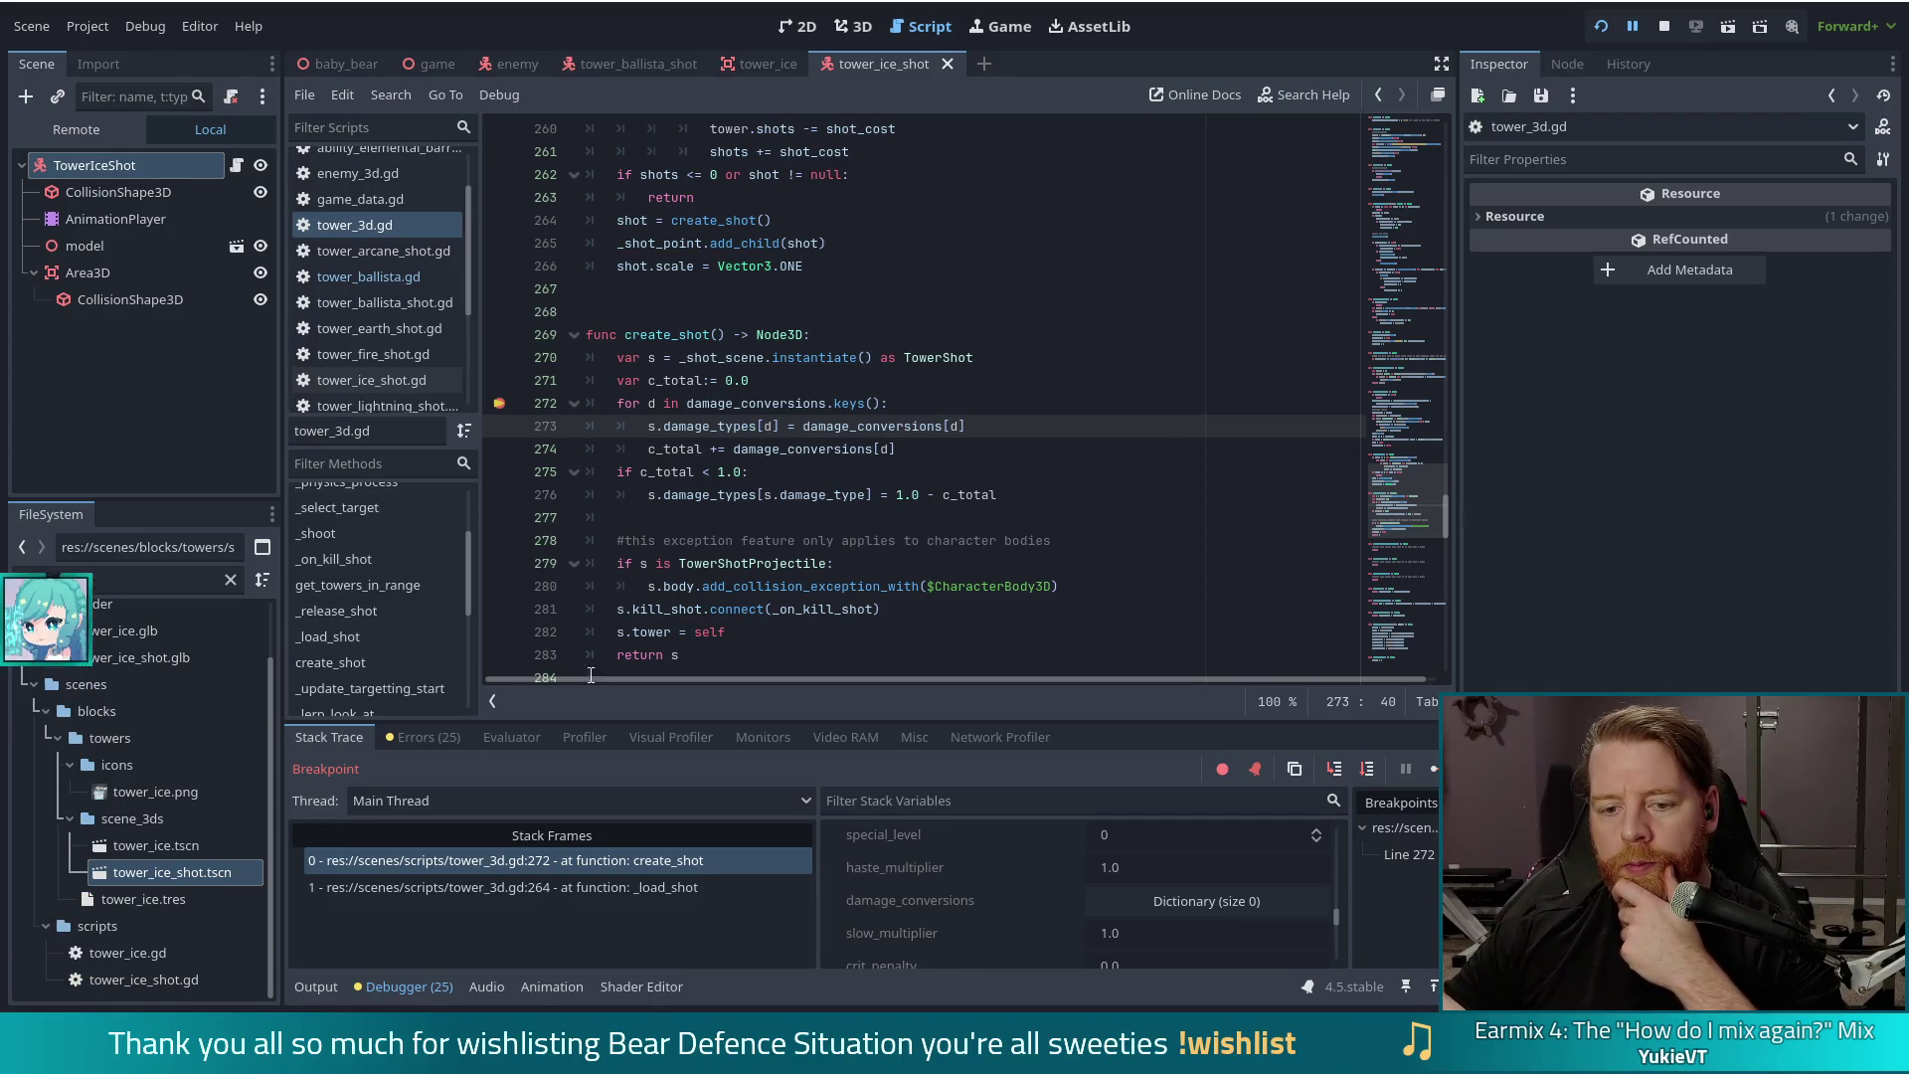
pyautogui.click(408, 738)
pyautogui.scroll(-5, 677, 895)
pyautogui.scroll(2, 677, 935)
pyautogui.scroll(4, 688, 915)
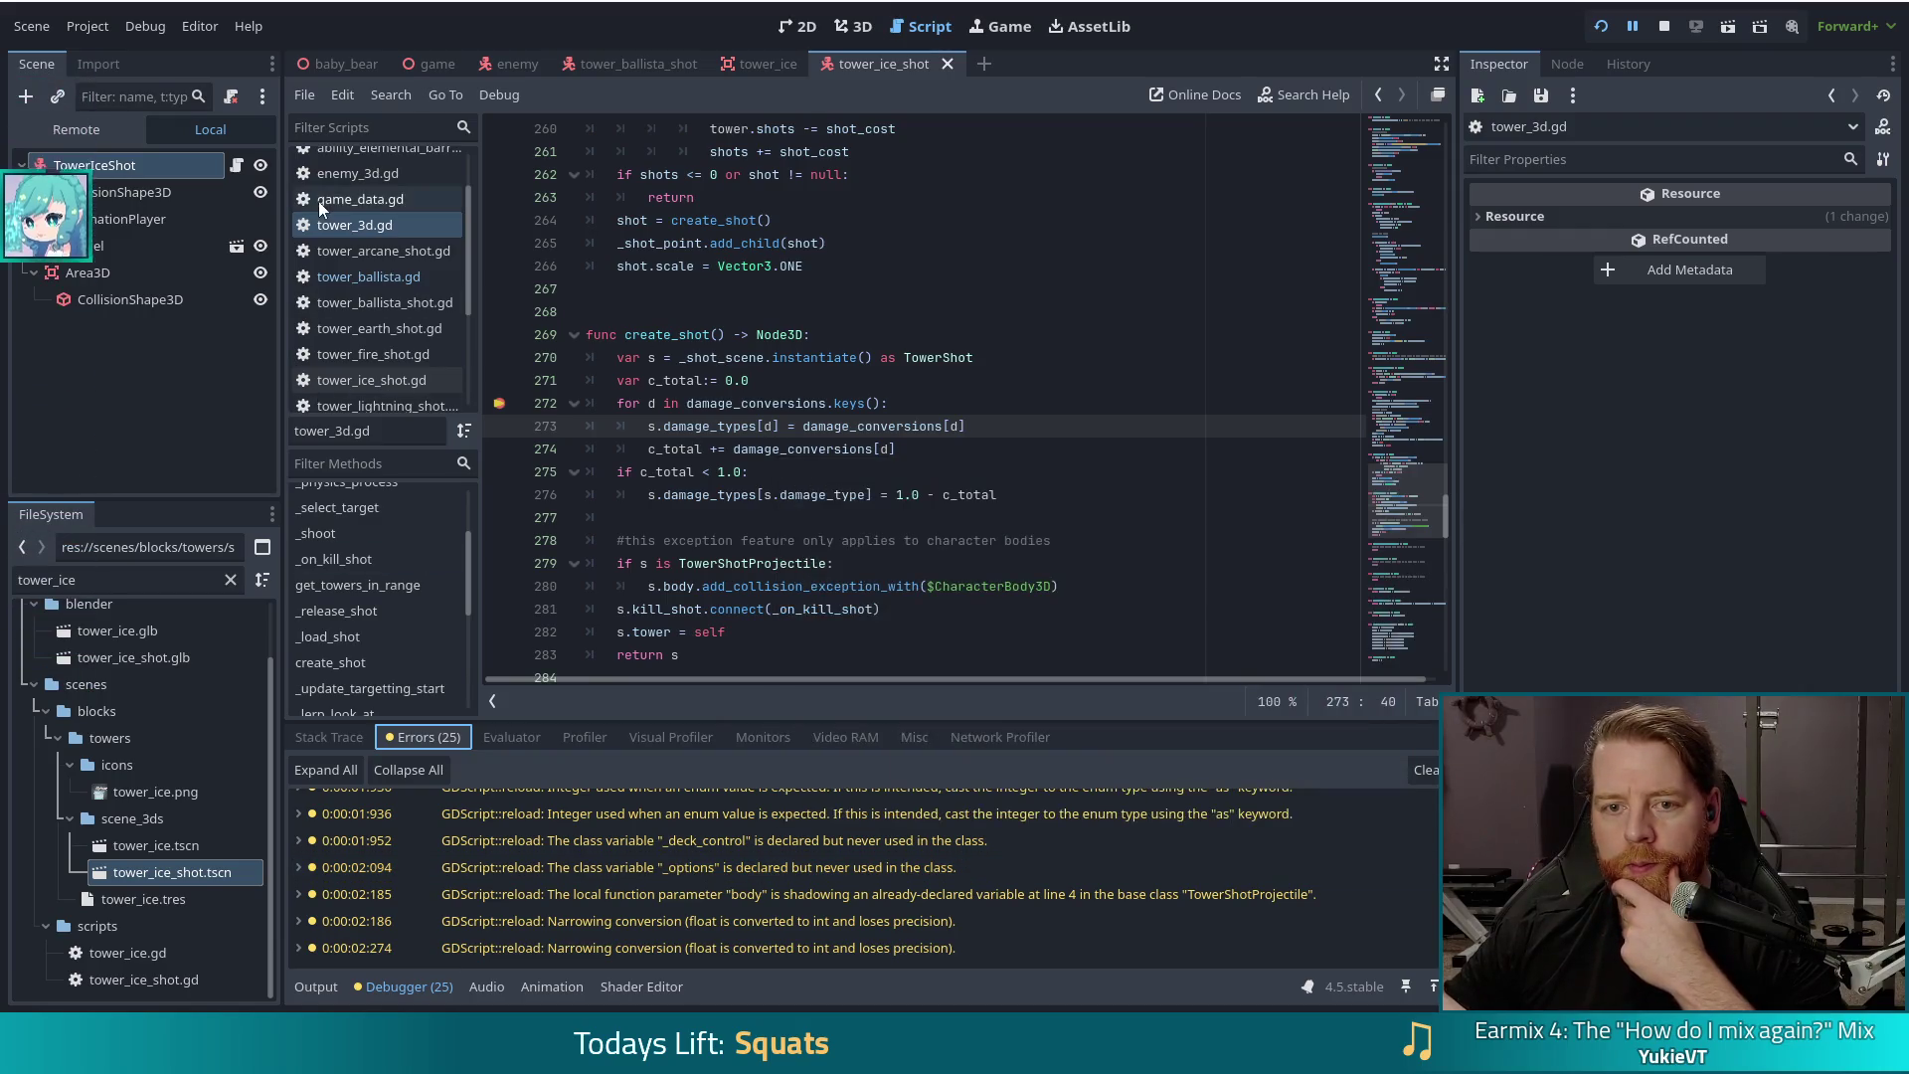
pyautogui.scroll(1, 360, 241)
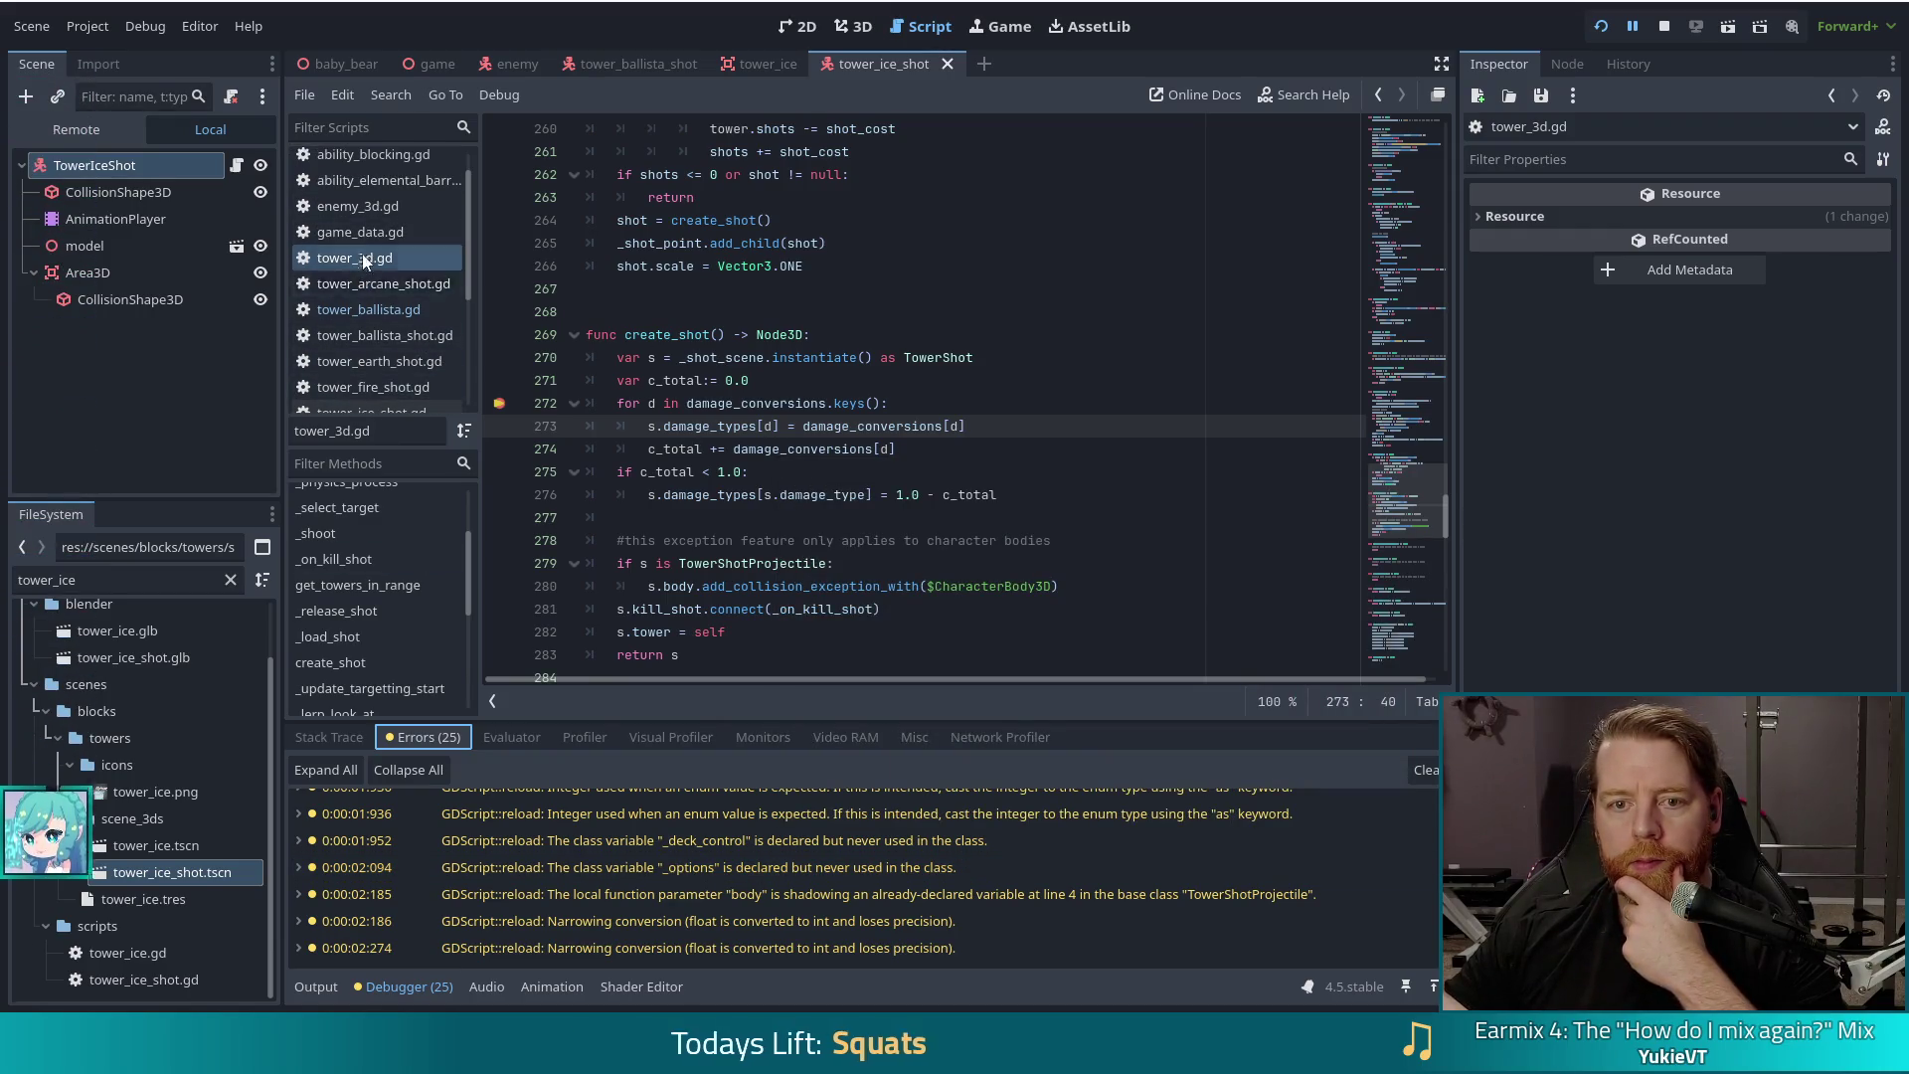
# Step: Open tower_ballista.gd and review the _on_tower_placed loop over towers in range on line 40
pyautogui.click(397, 312)
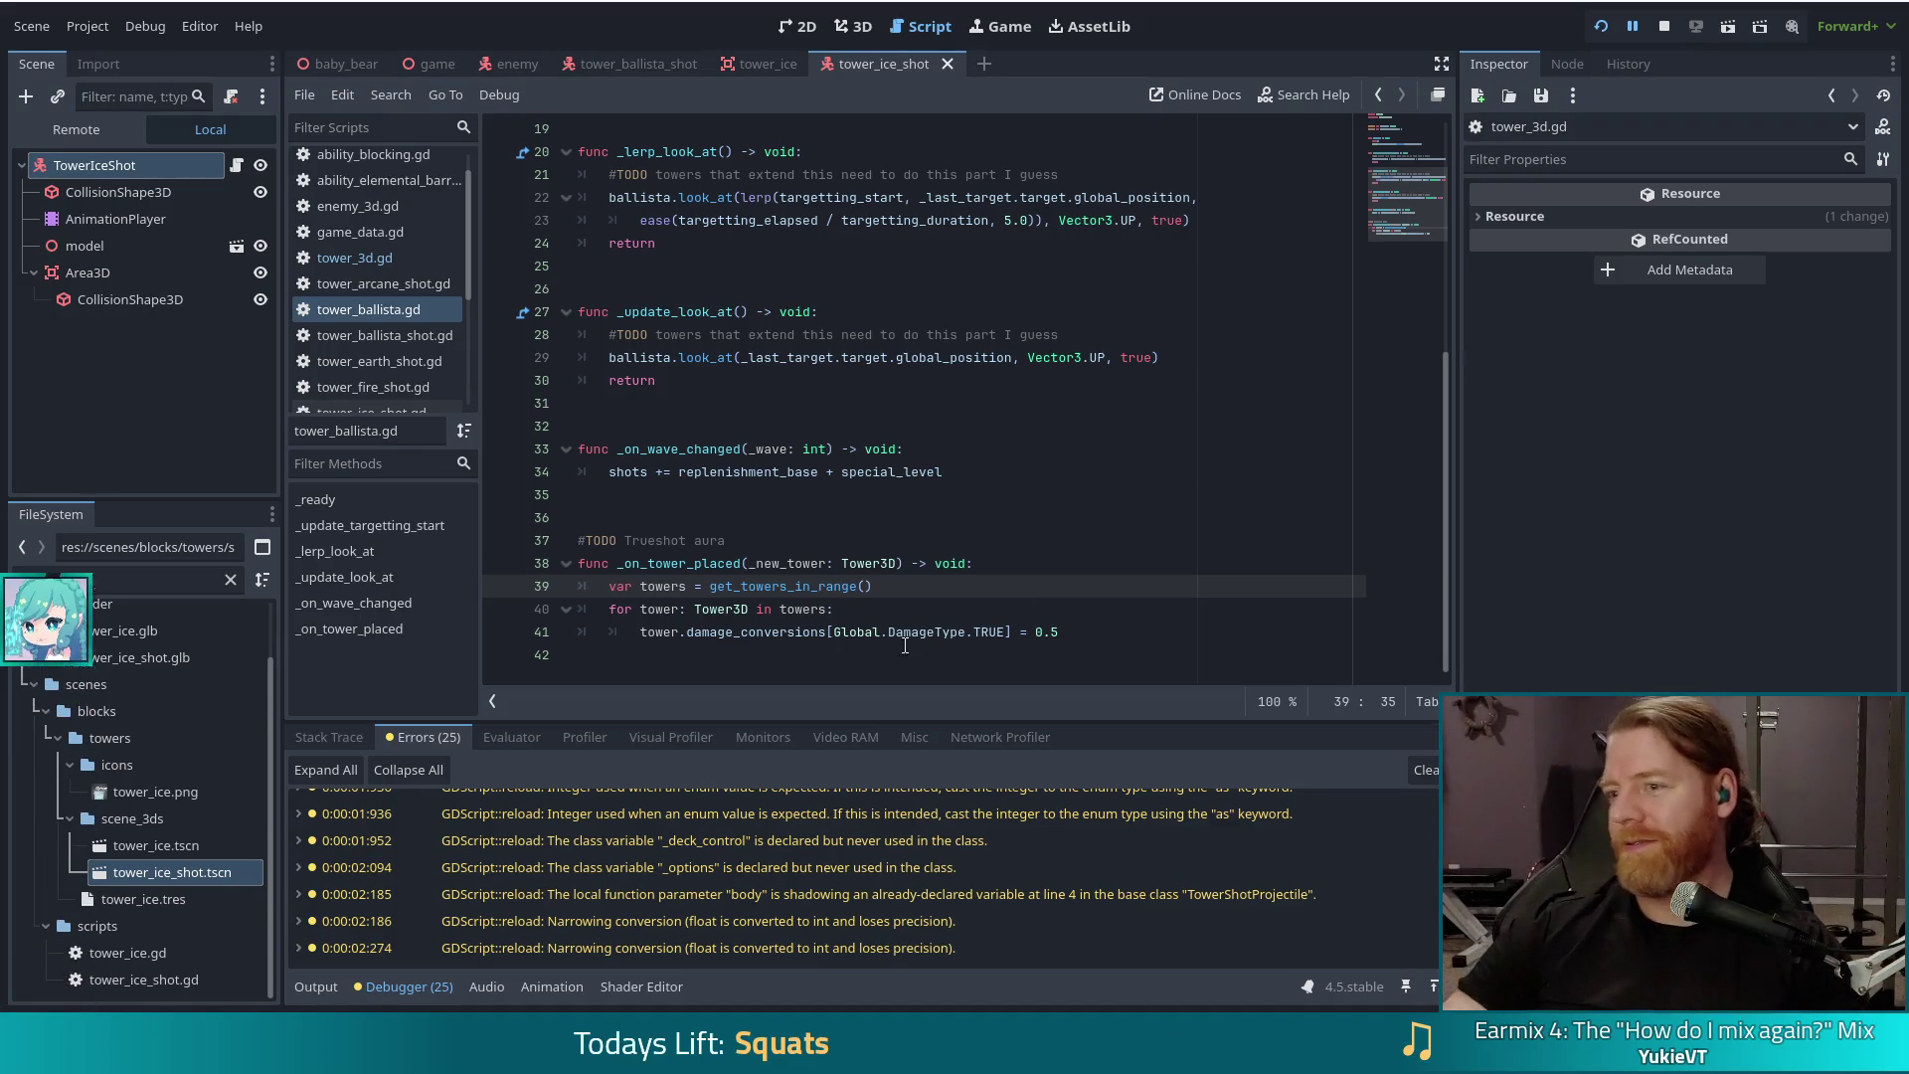
pyautogui.click(770, 602)
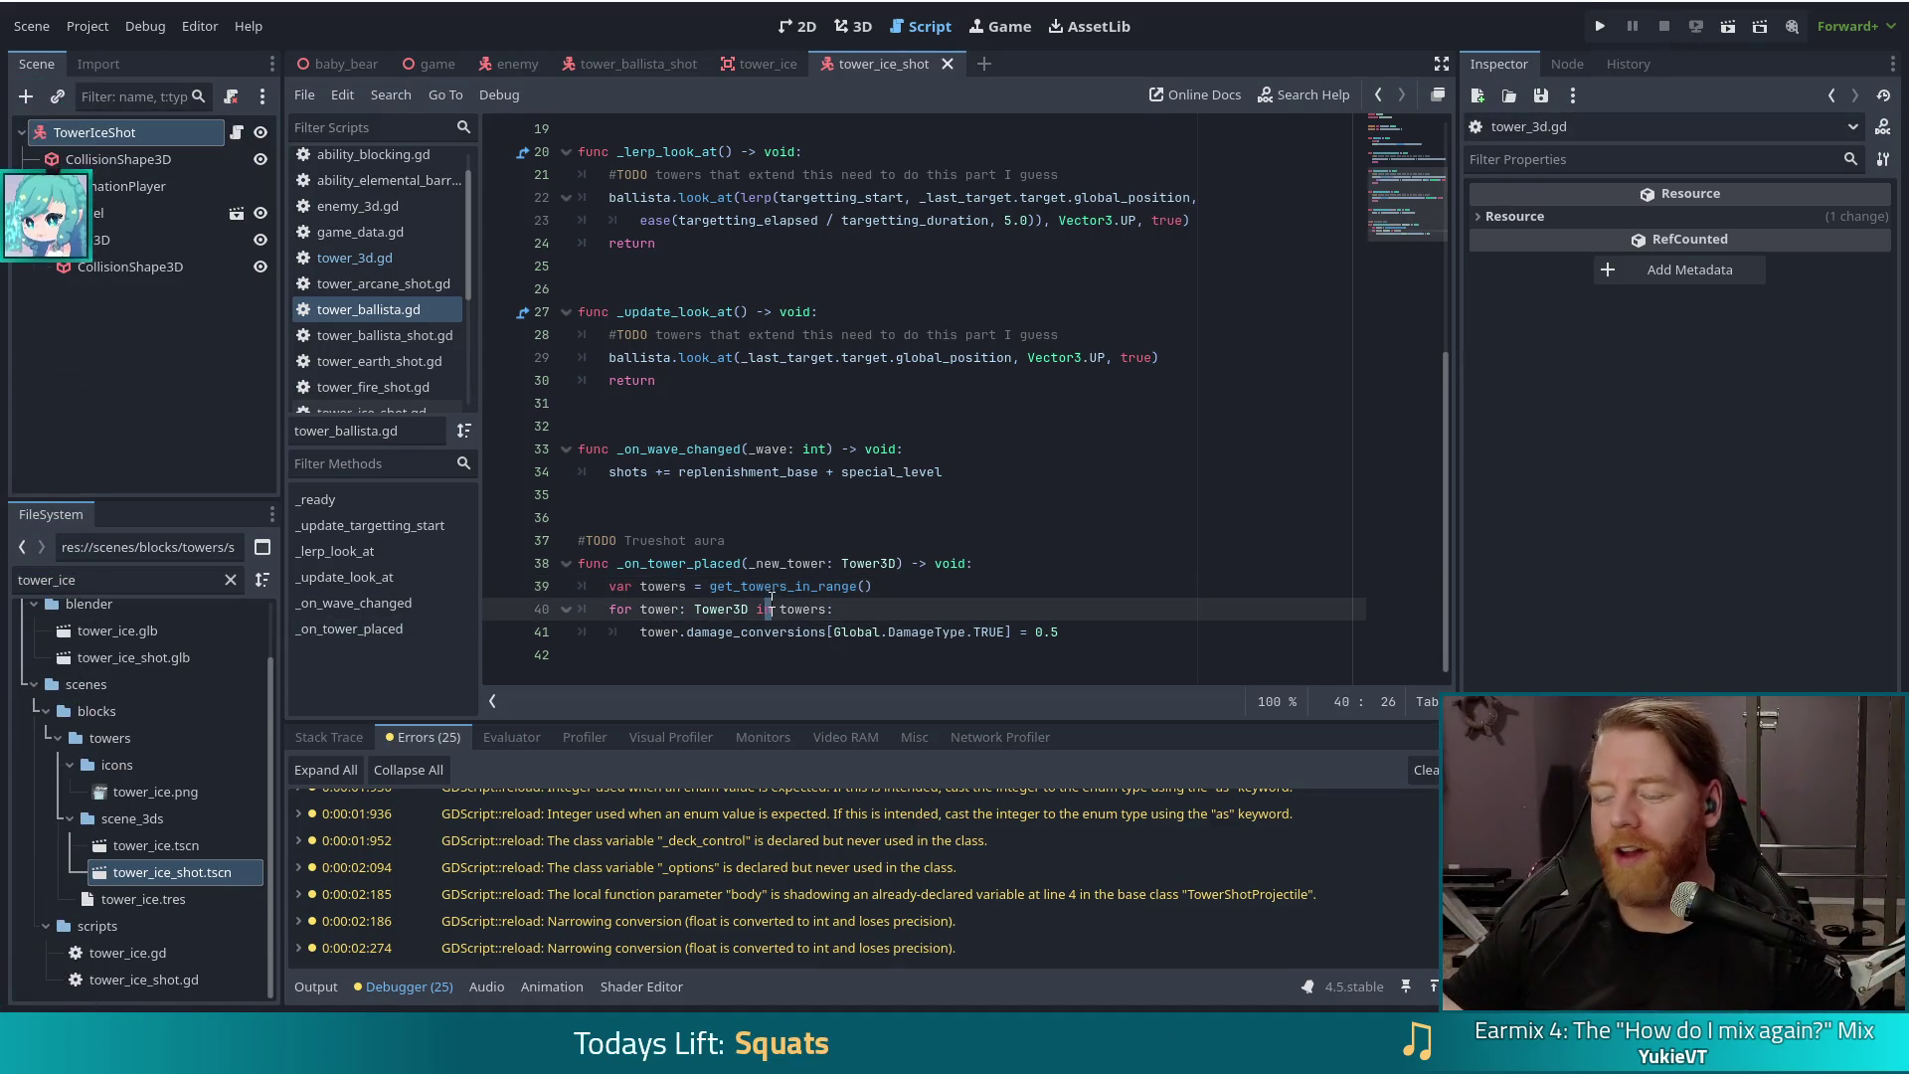
pyautogui.moveTo(781, 587)
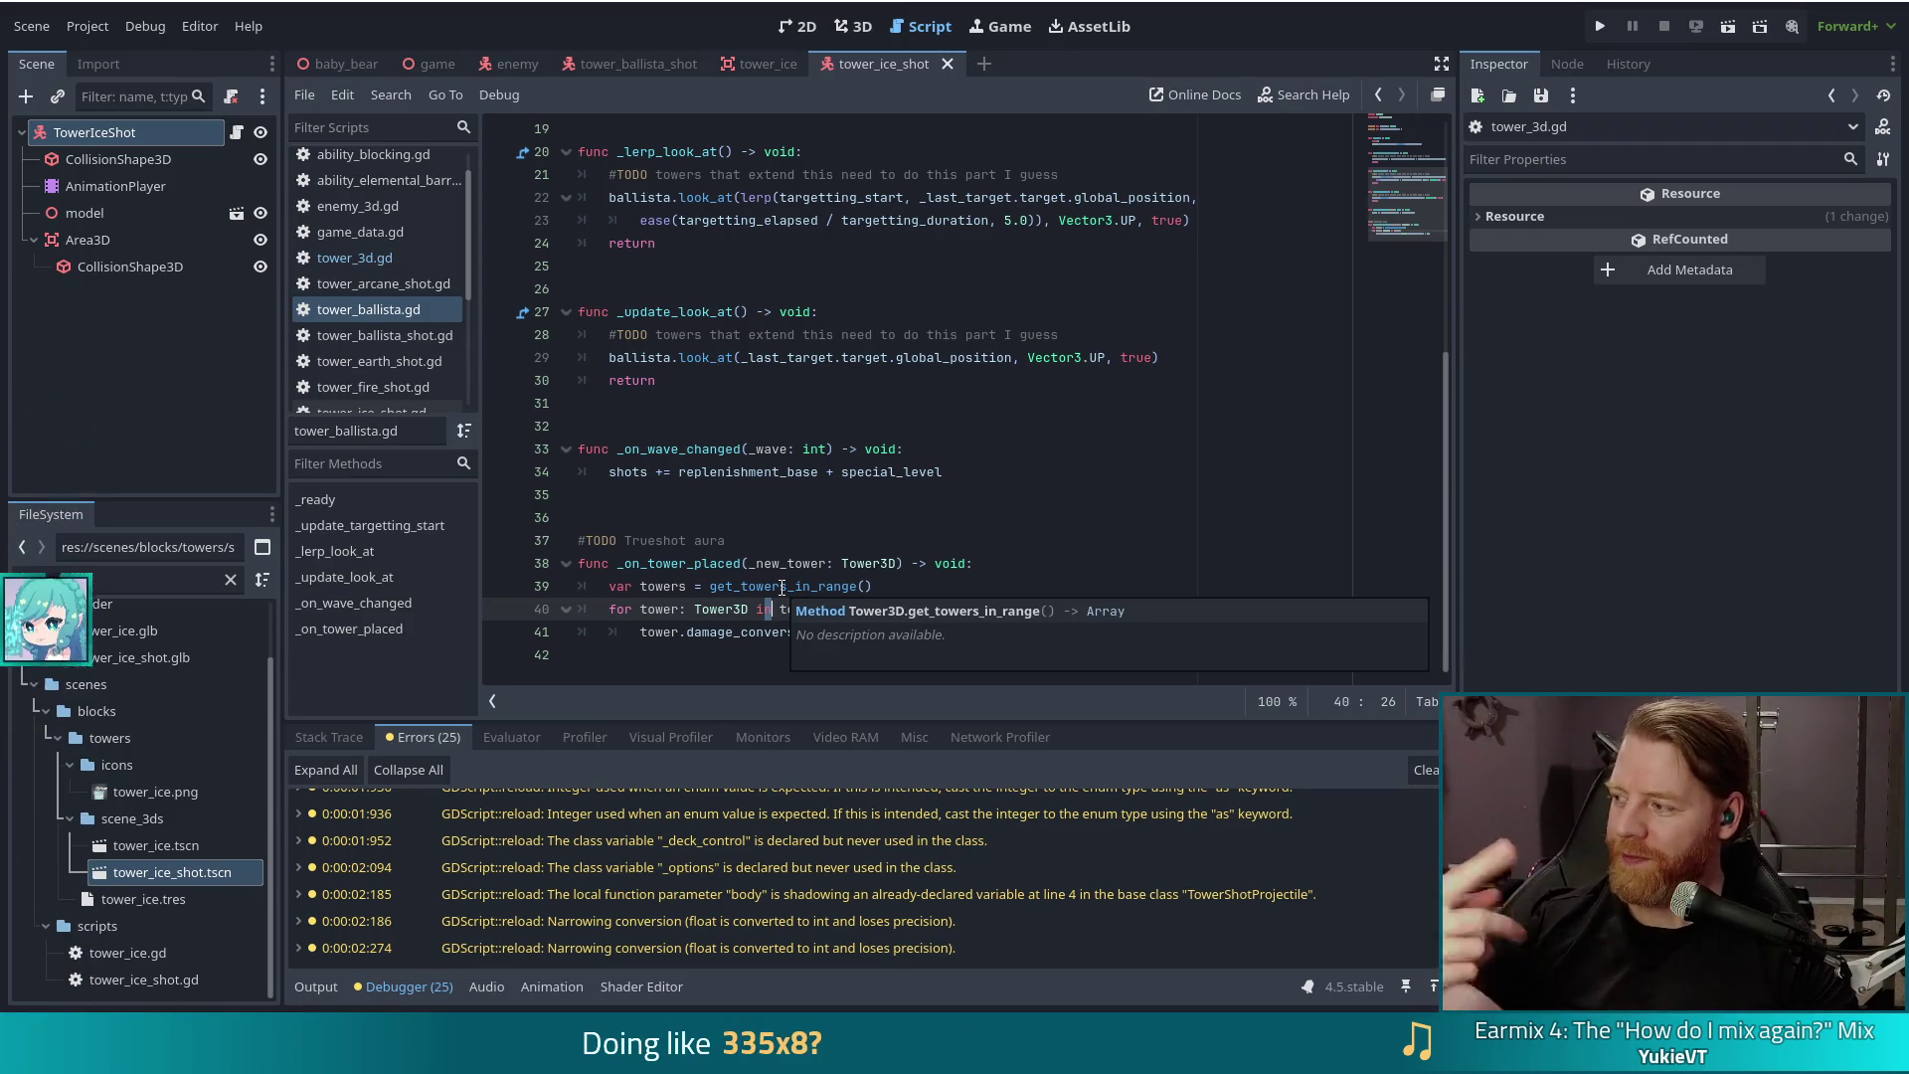
pyautogui.click(718, 611)
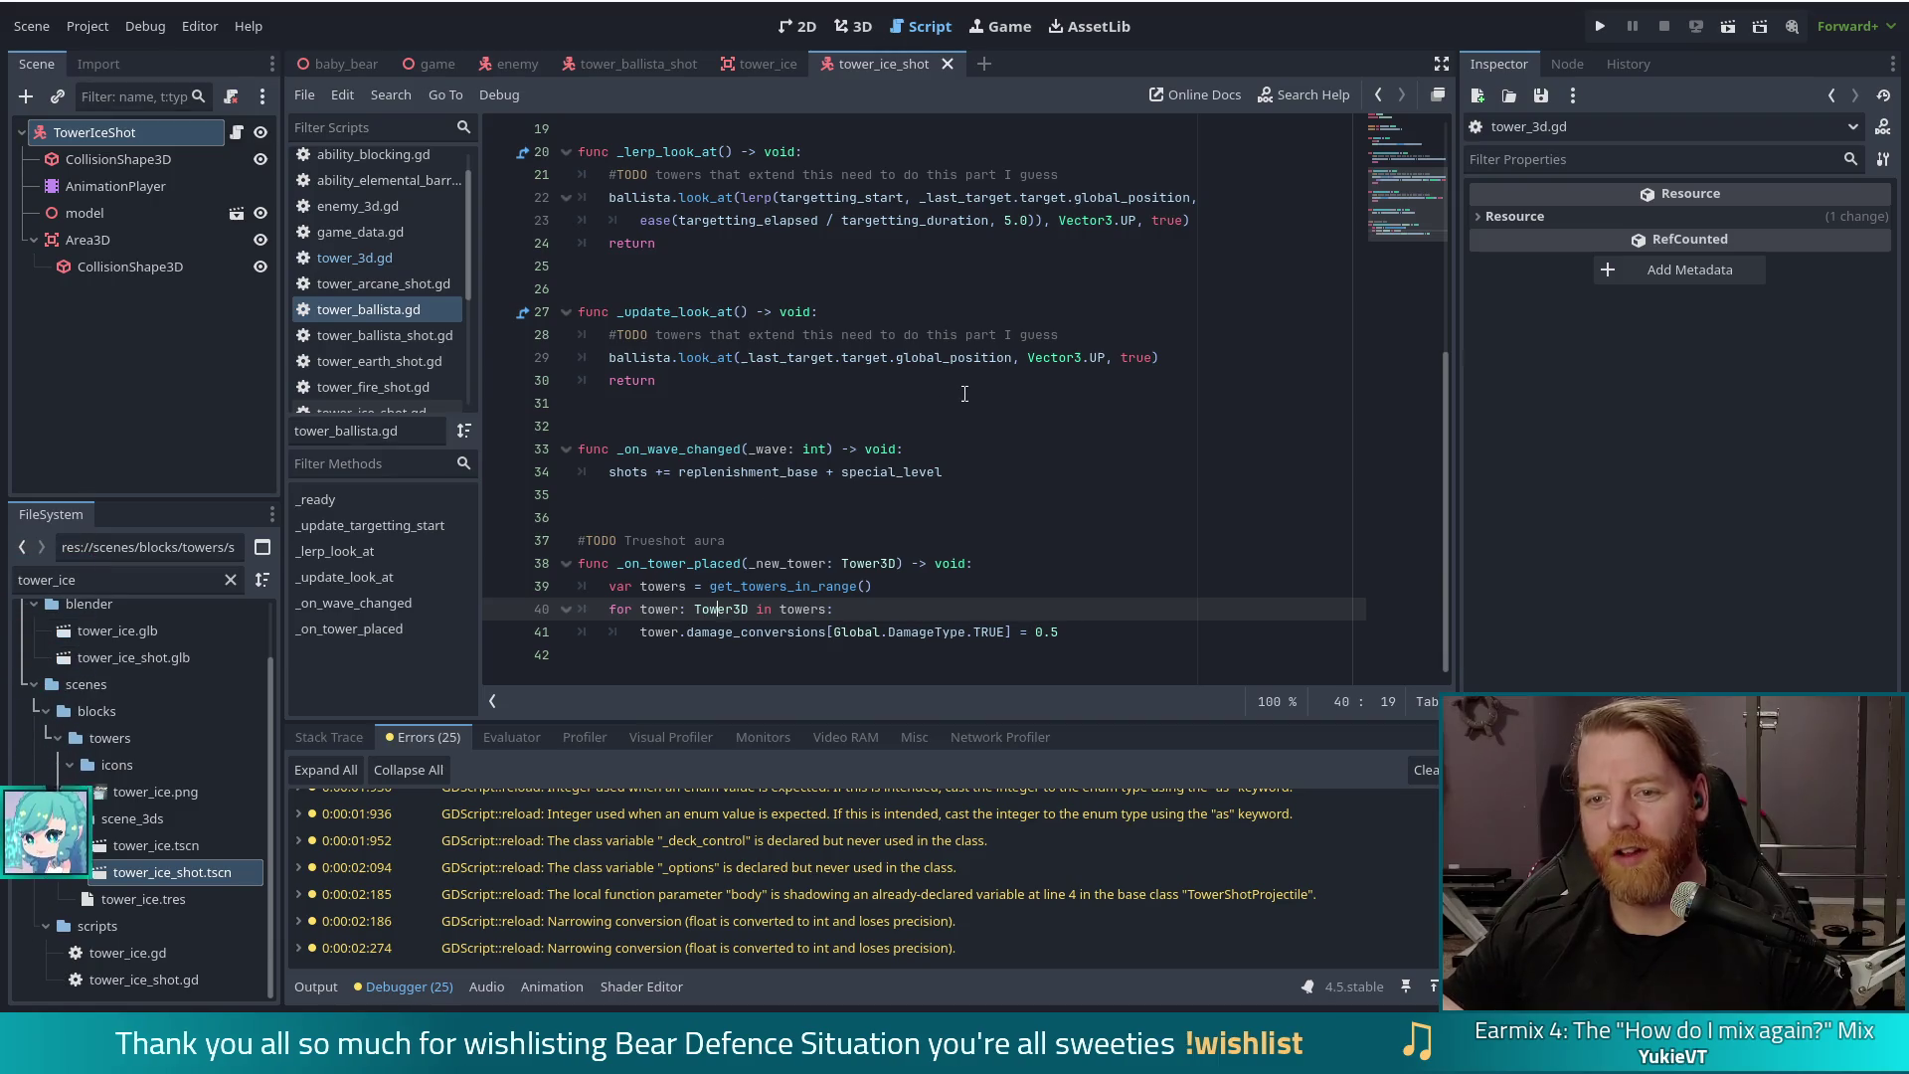
pyautogui.scroll(6, 964, 393)
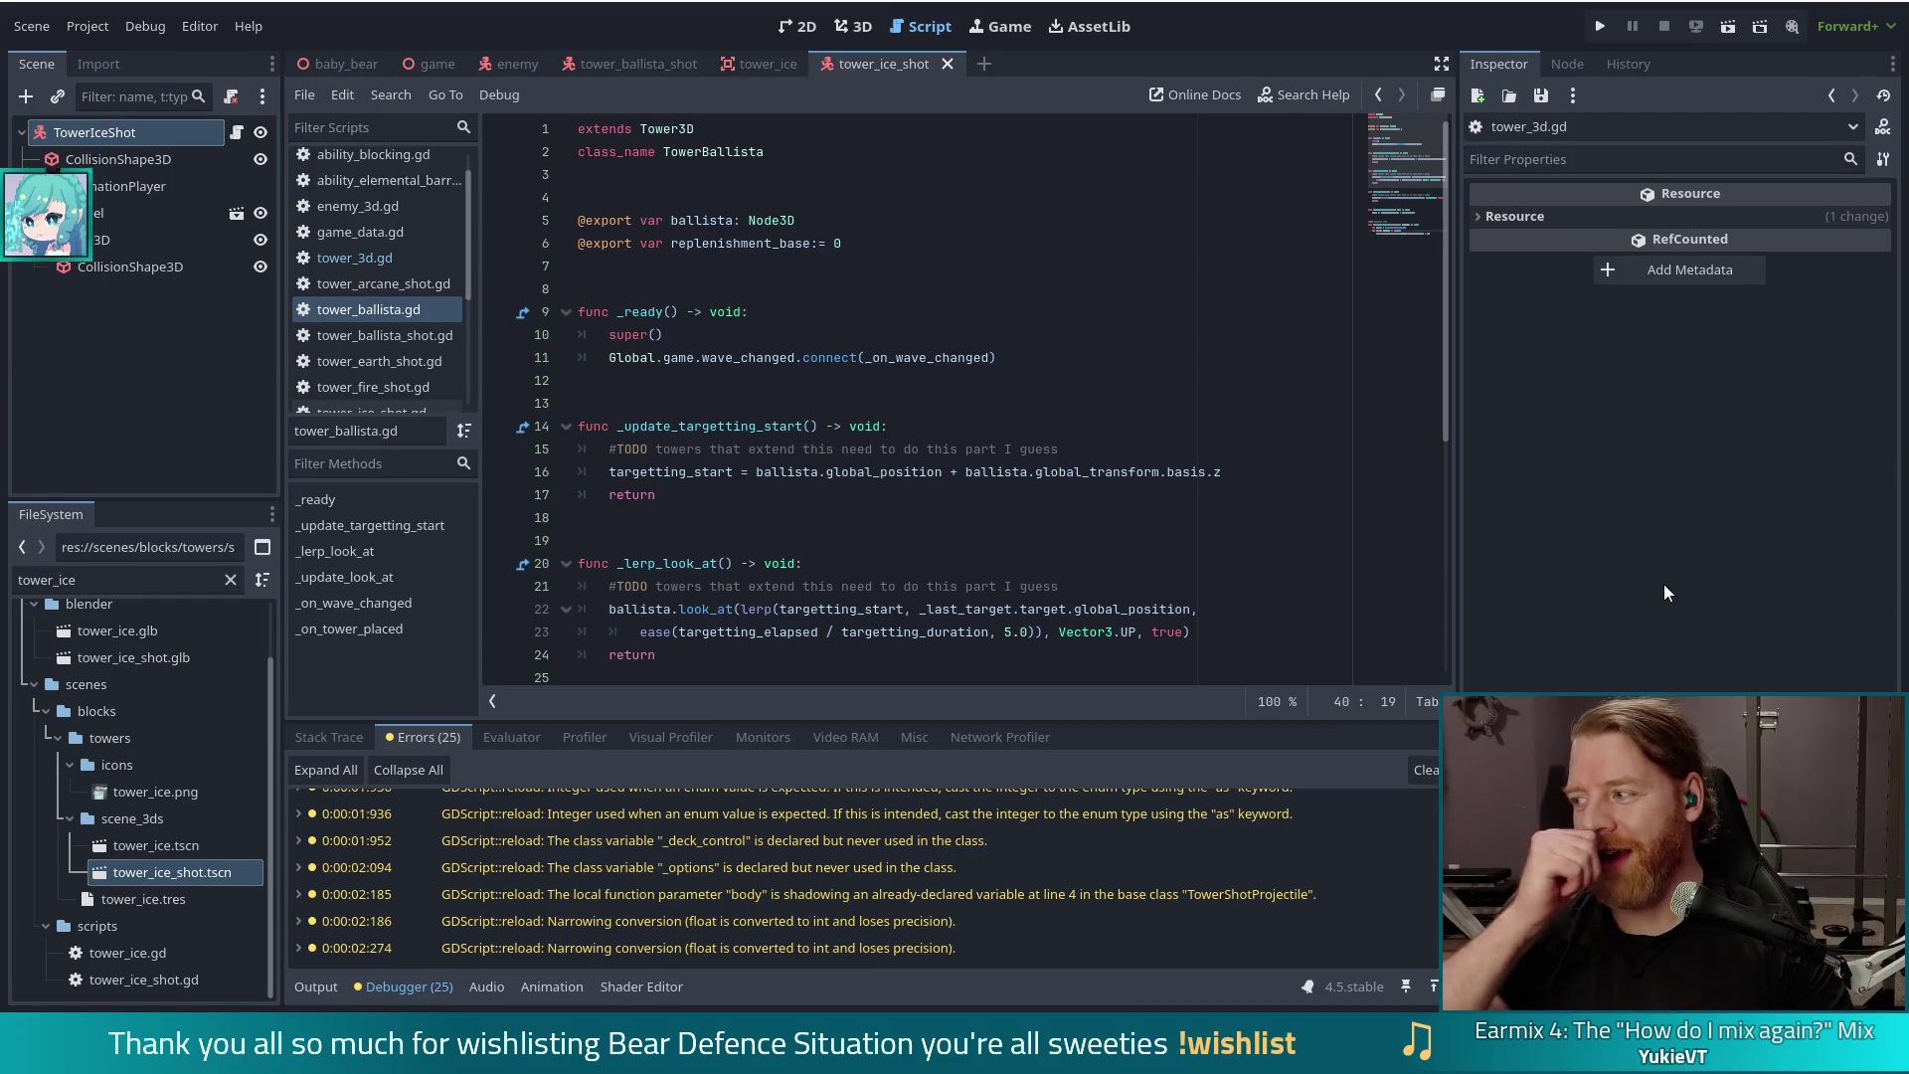
# Step: Open tower_wind.gd and jump to its _ready function
pyautogui.click(1096, 350)
pyautogui.rightClick(1096, 350)
pyautogui.press('Escape')
pyautogui.scroll(-5, 394, 354)
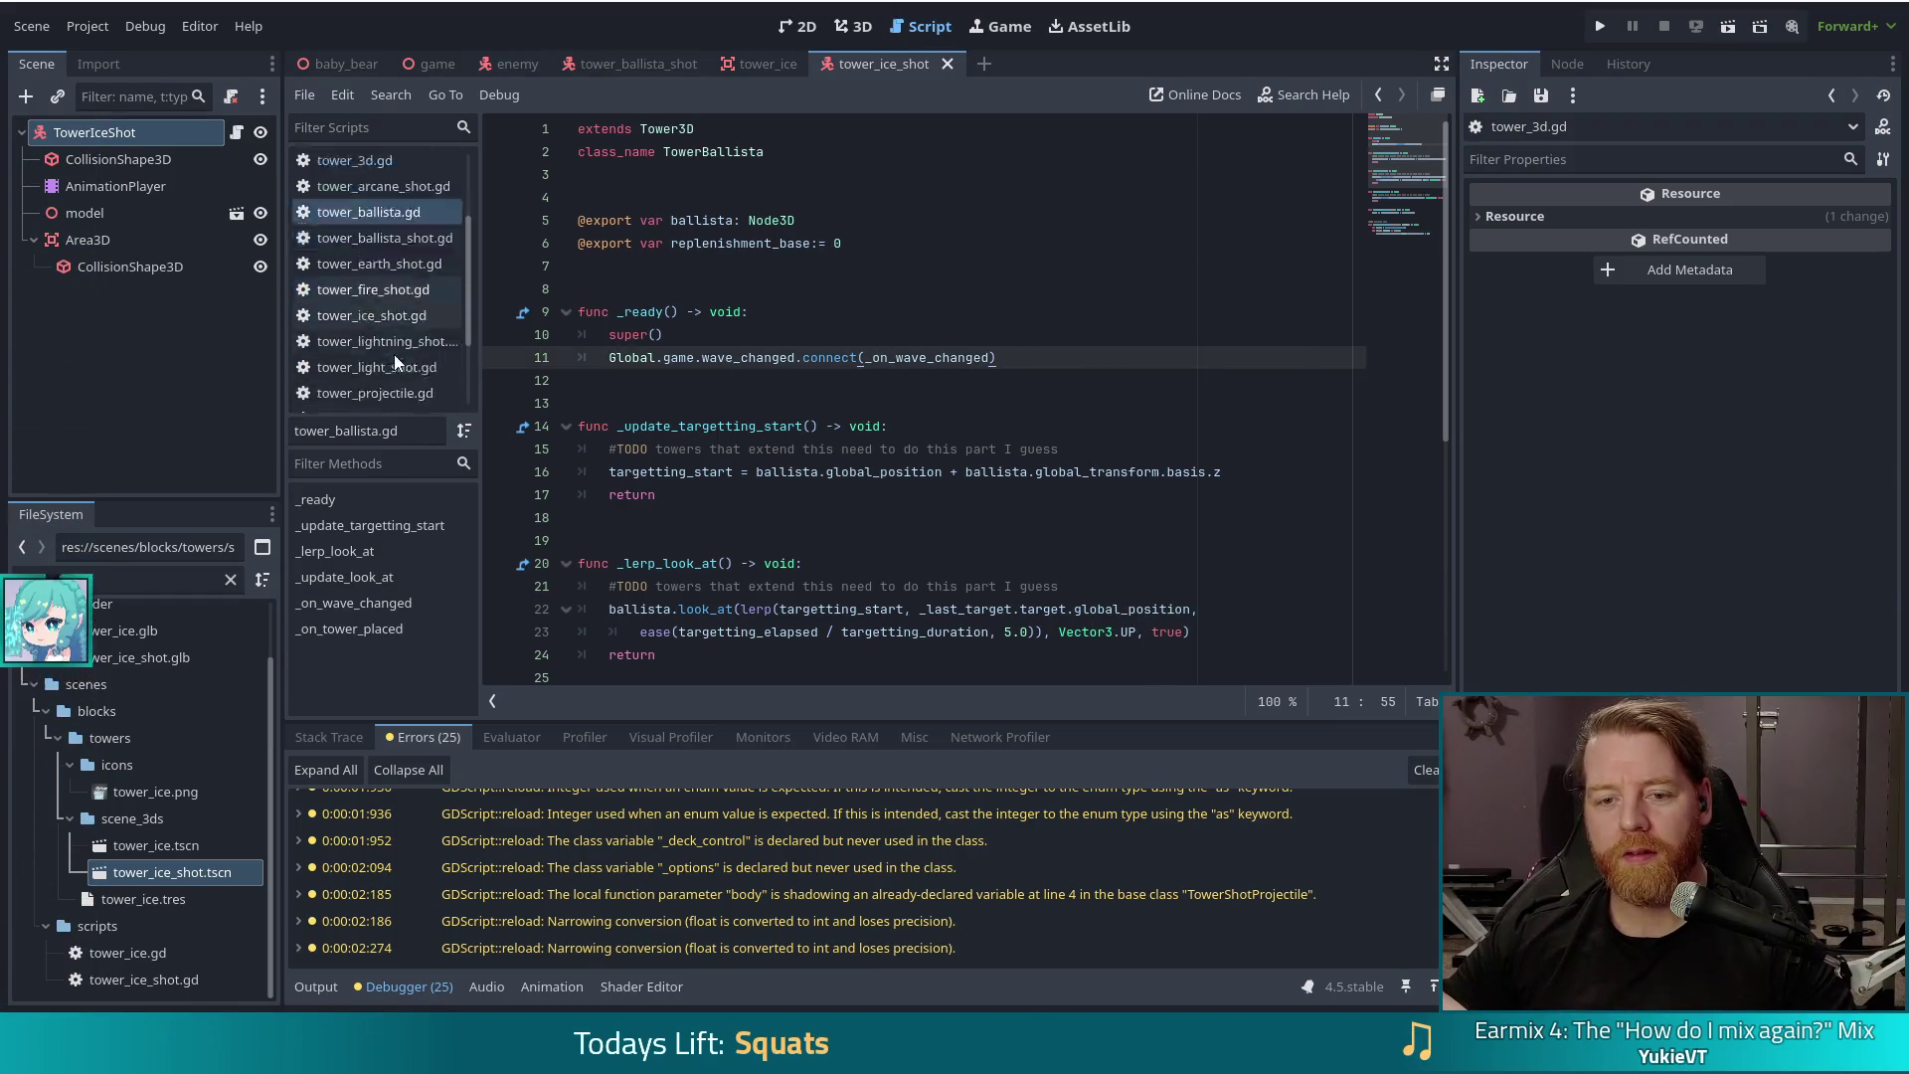
pyautogui.click(360, 345)
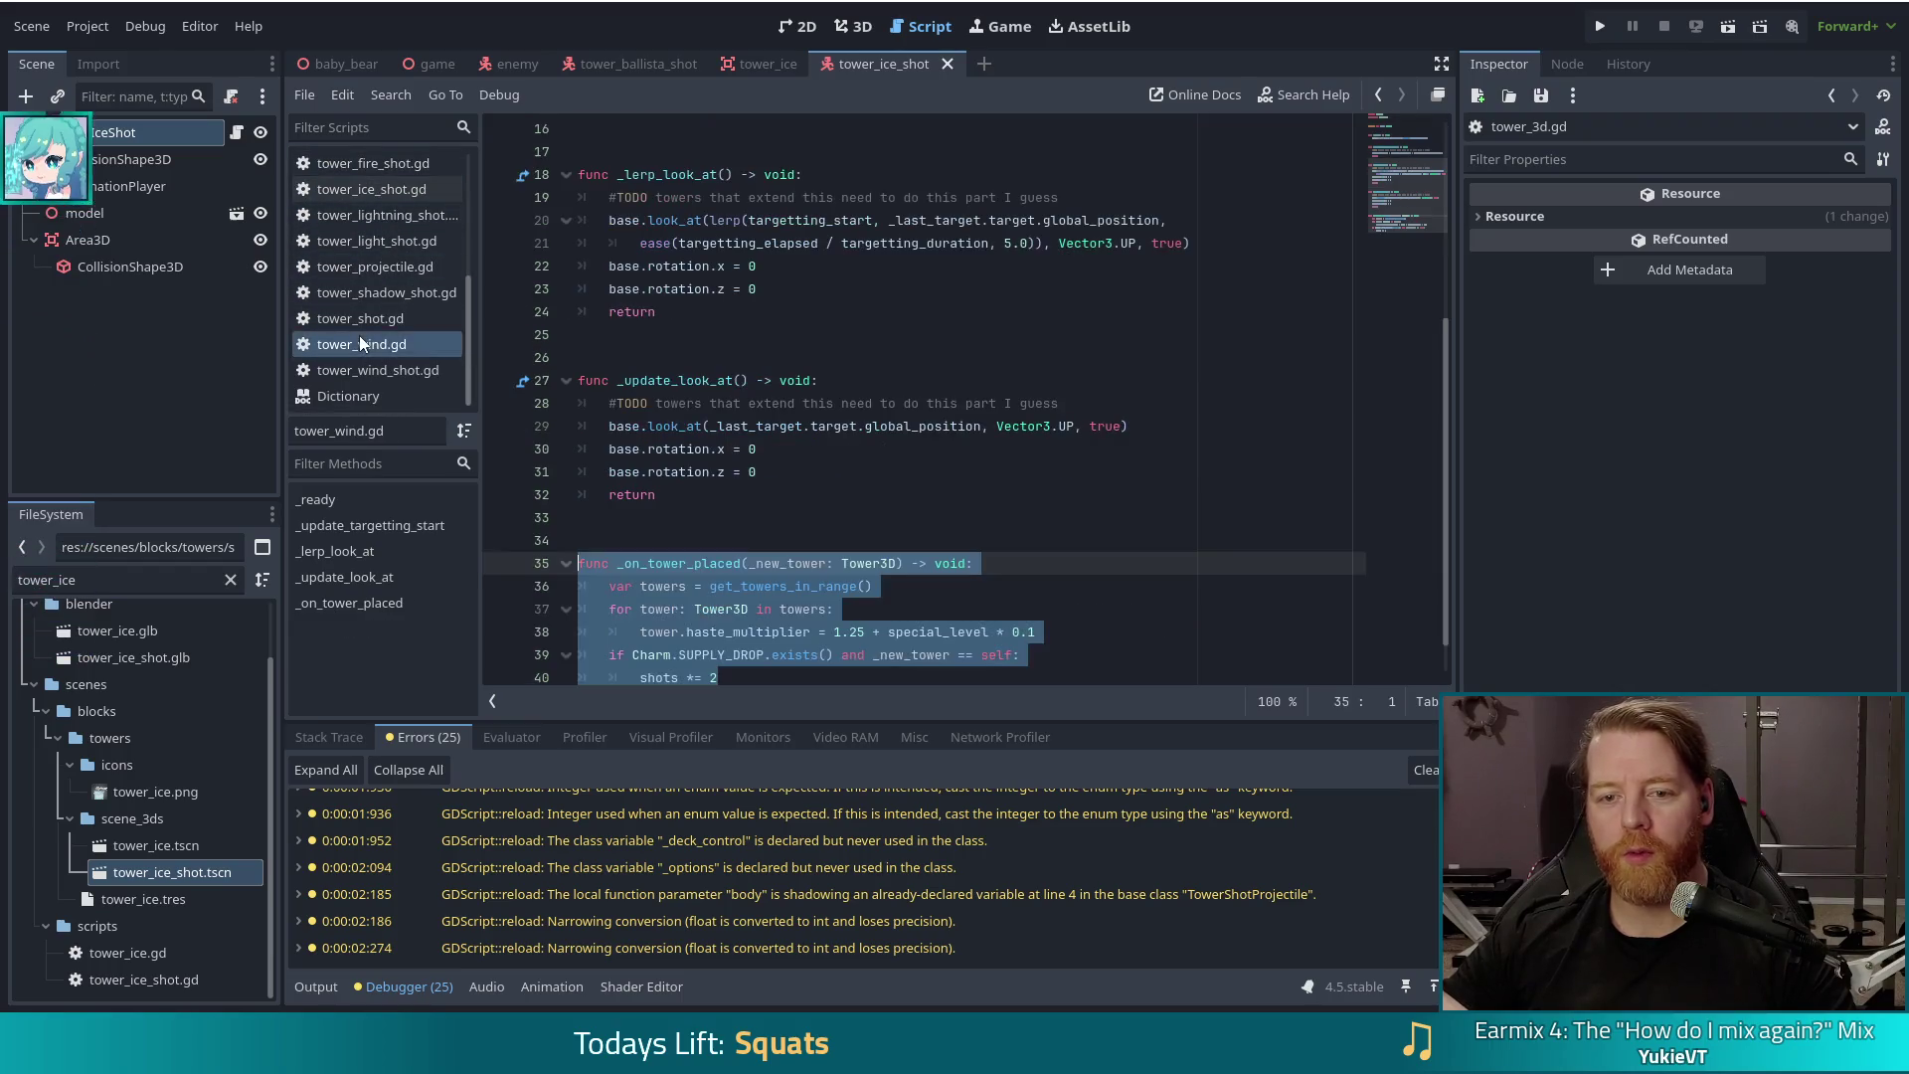
pyautogui.click(836, 563)
pyautogui.scroll(1, 585, 535)
pyautogui.click(392, 499)
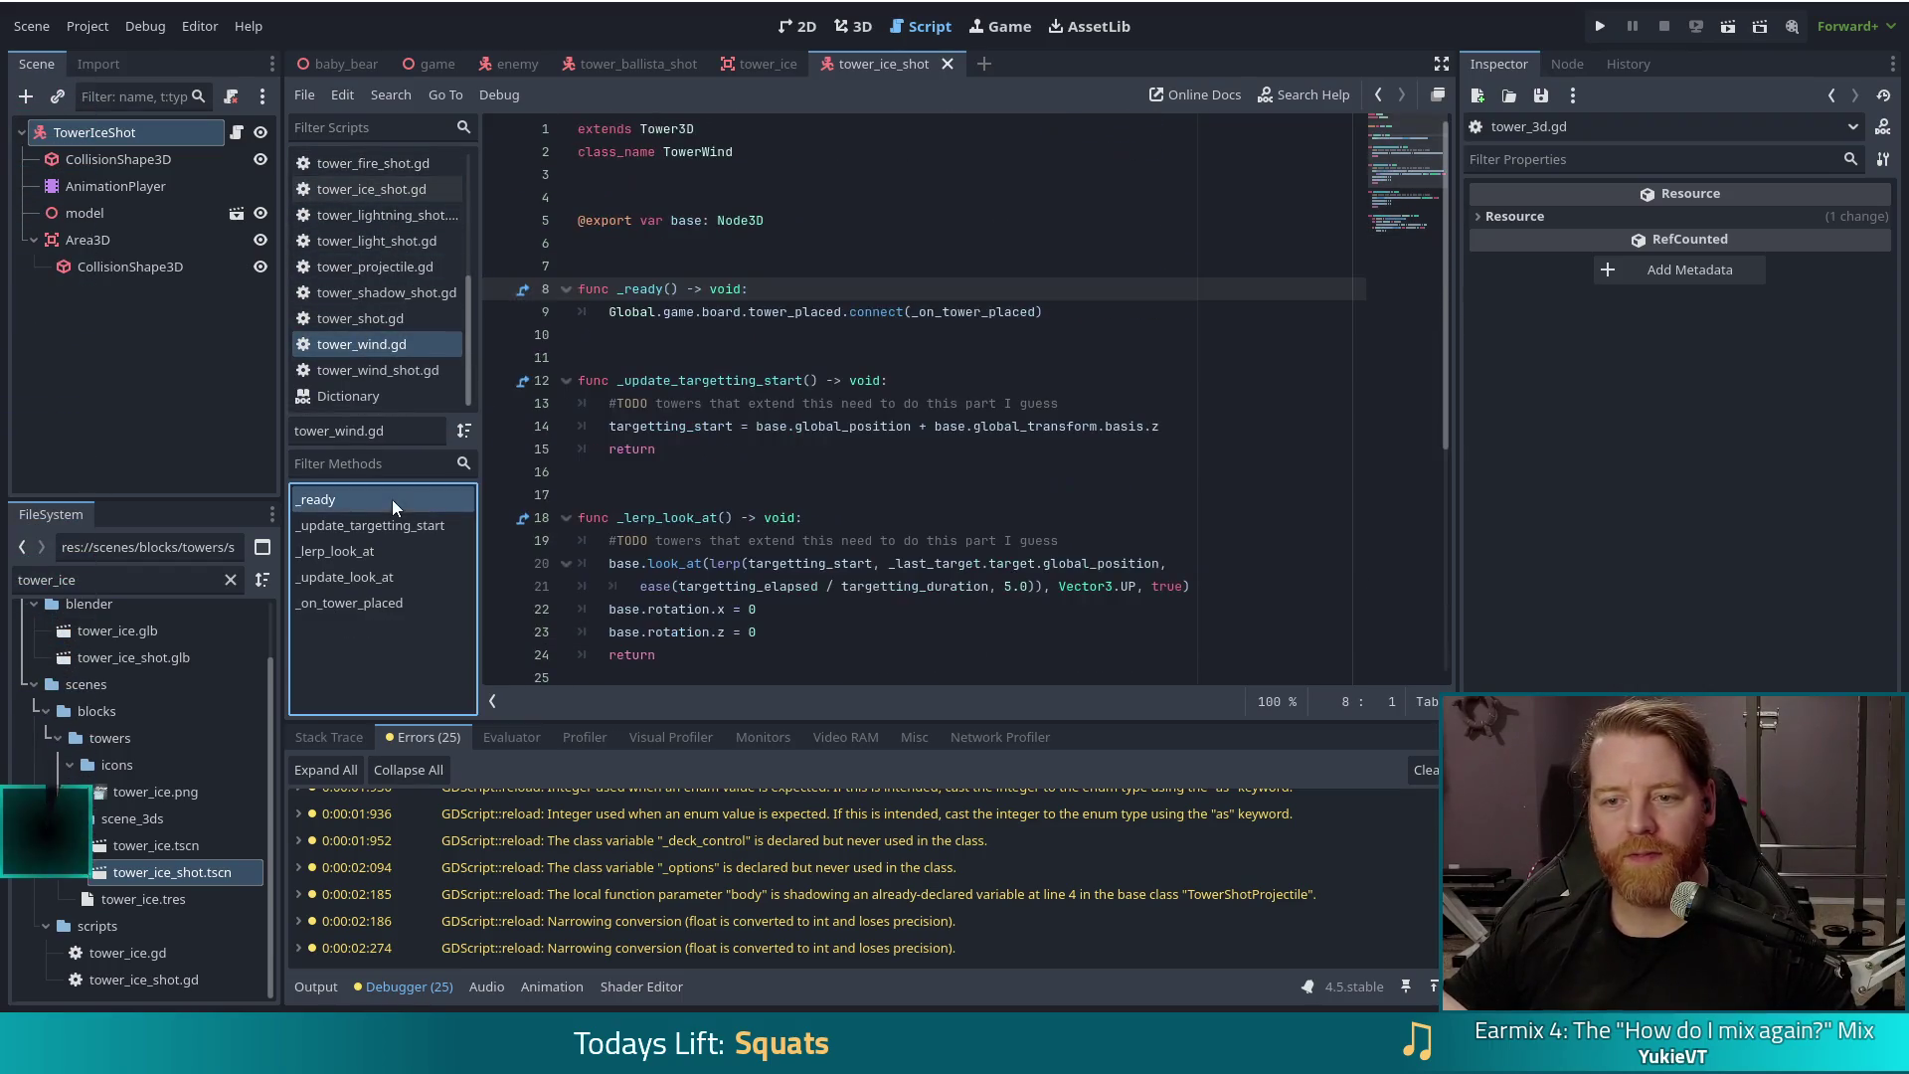
# Step: Copy the wind tower's tower_placed.connect line and return to tower_ballista.gd
pyautogui.click(1056, 316)
pyautogui.moveTo(1056, 316); pyautogui.dragTo(1039, 291)
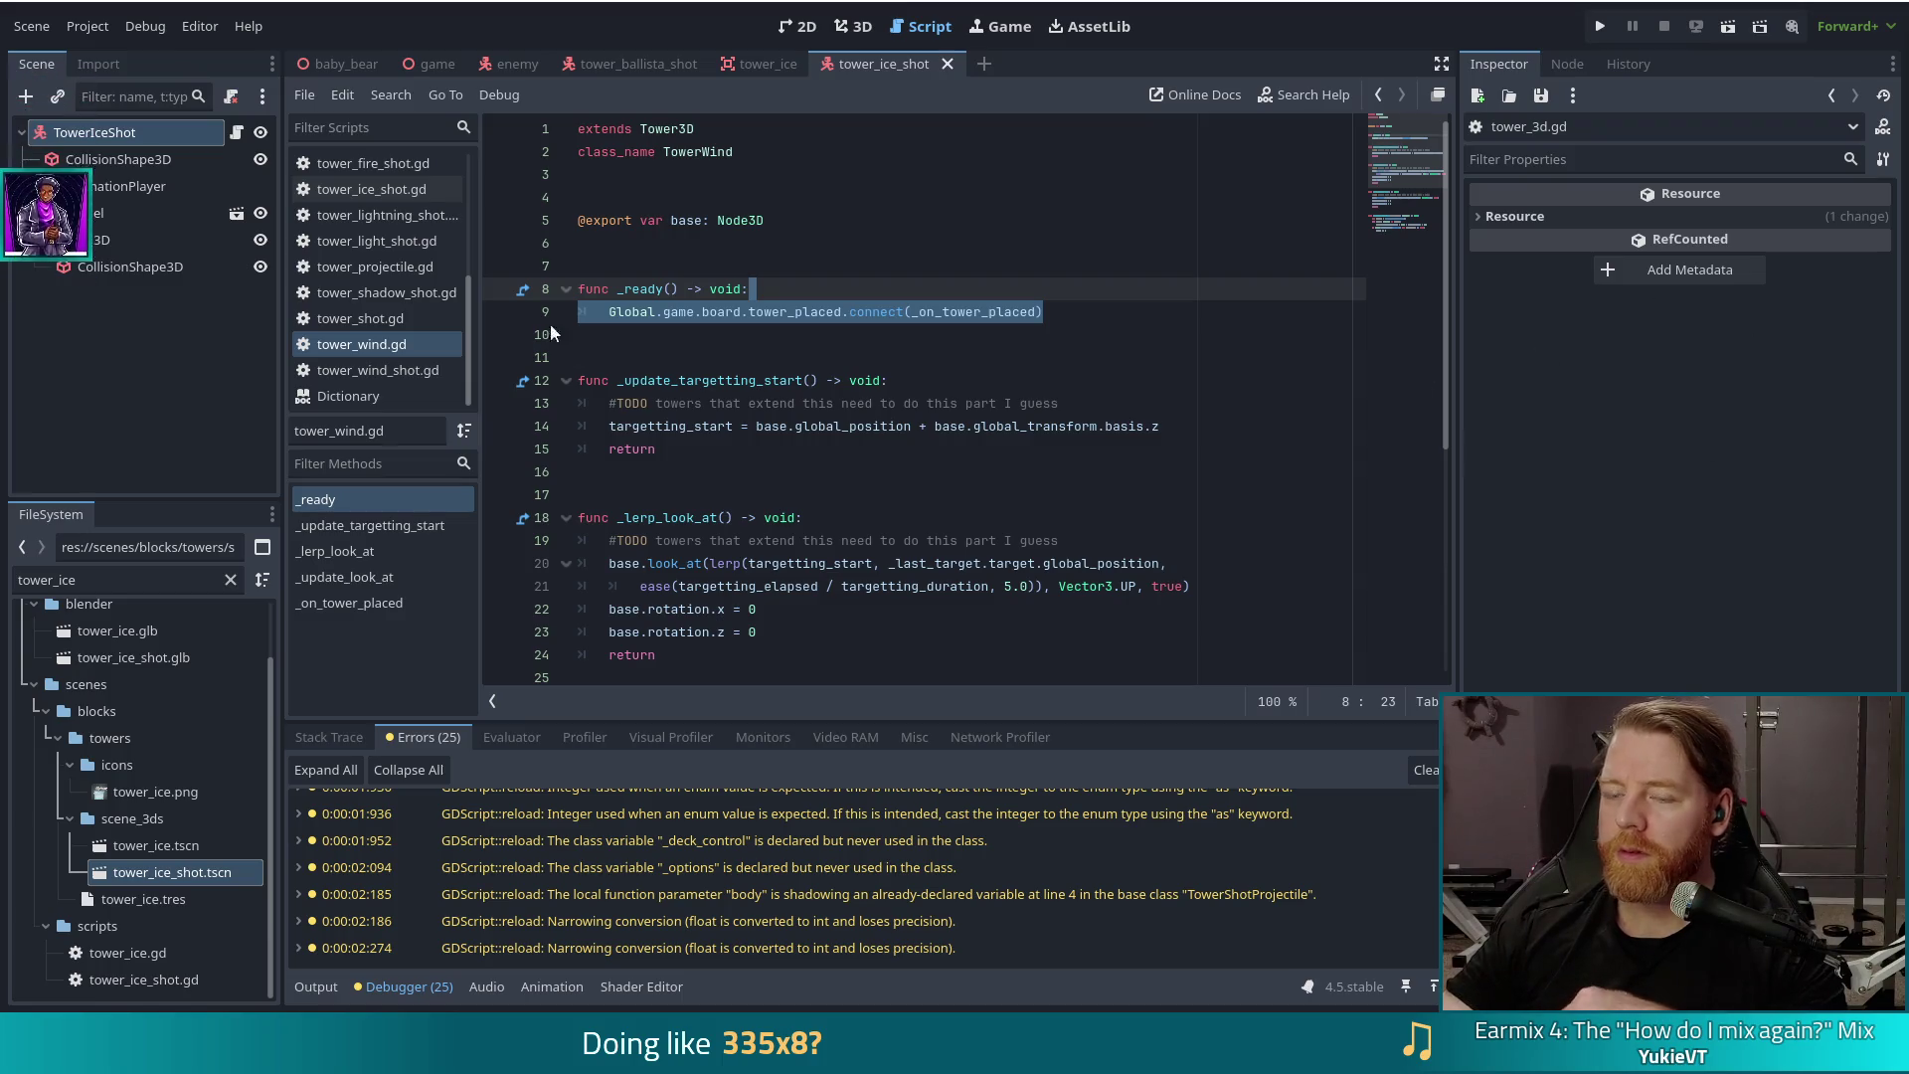
pyautogui.click(1053, 312)
pyautogui.hotkey('shift', 'Up')
pyautogui.hotkey('ctrl', 'c')
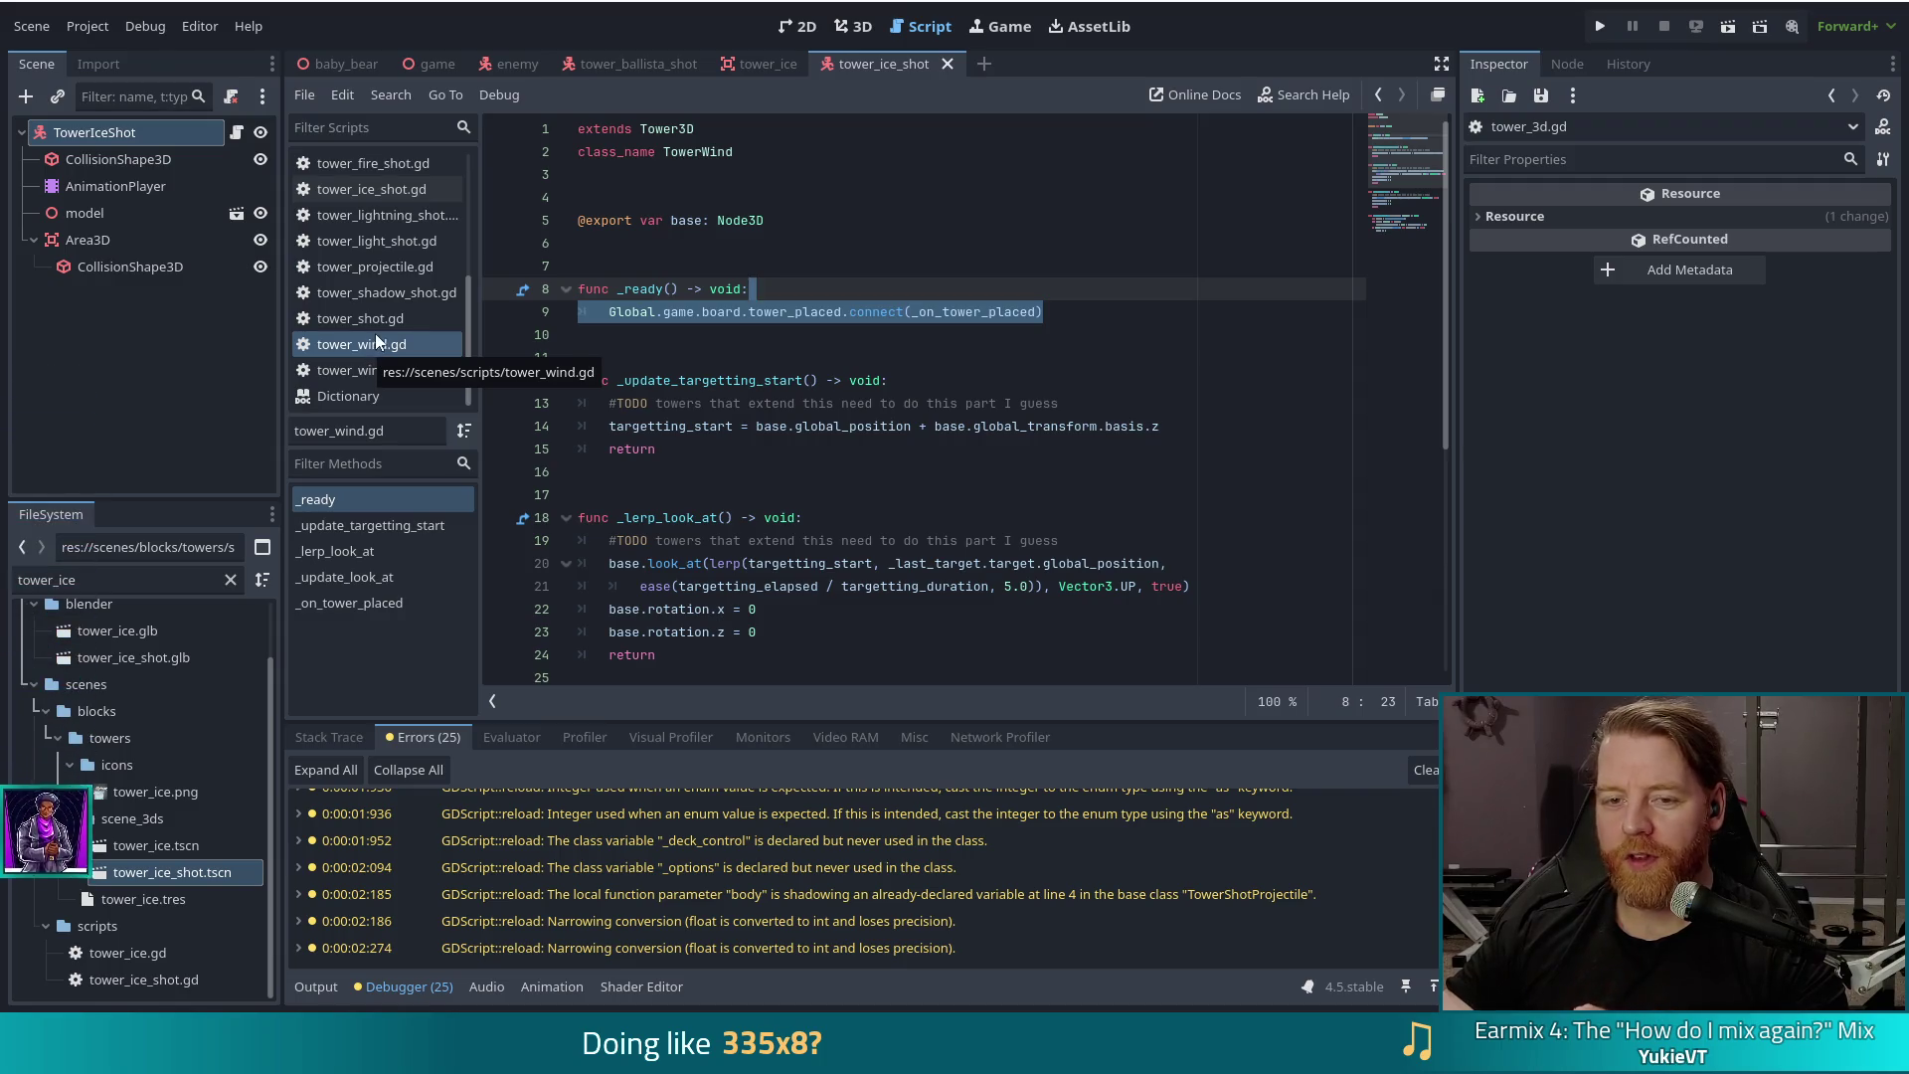
pyautogui.scroll(2, 388, 328)
pyautogui.scroll(3, 390, 326)
pyautogui.click(381, 282)
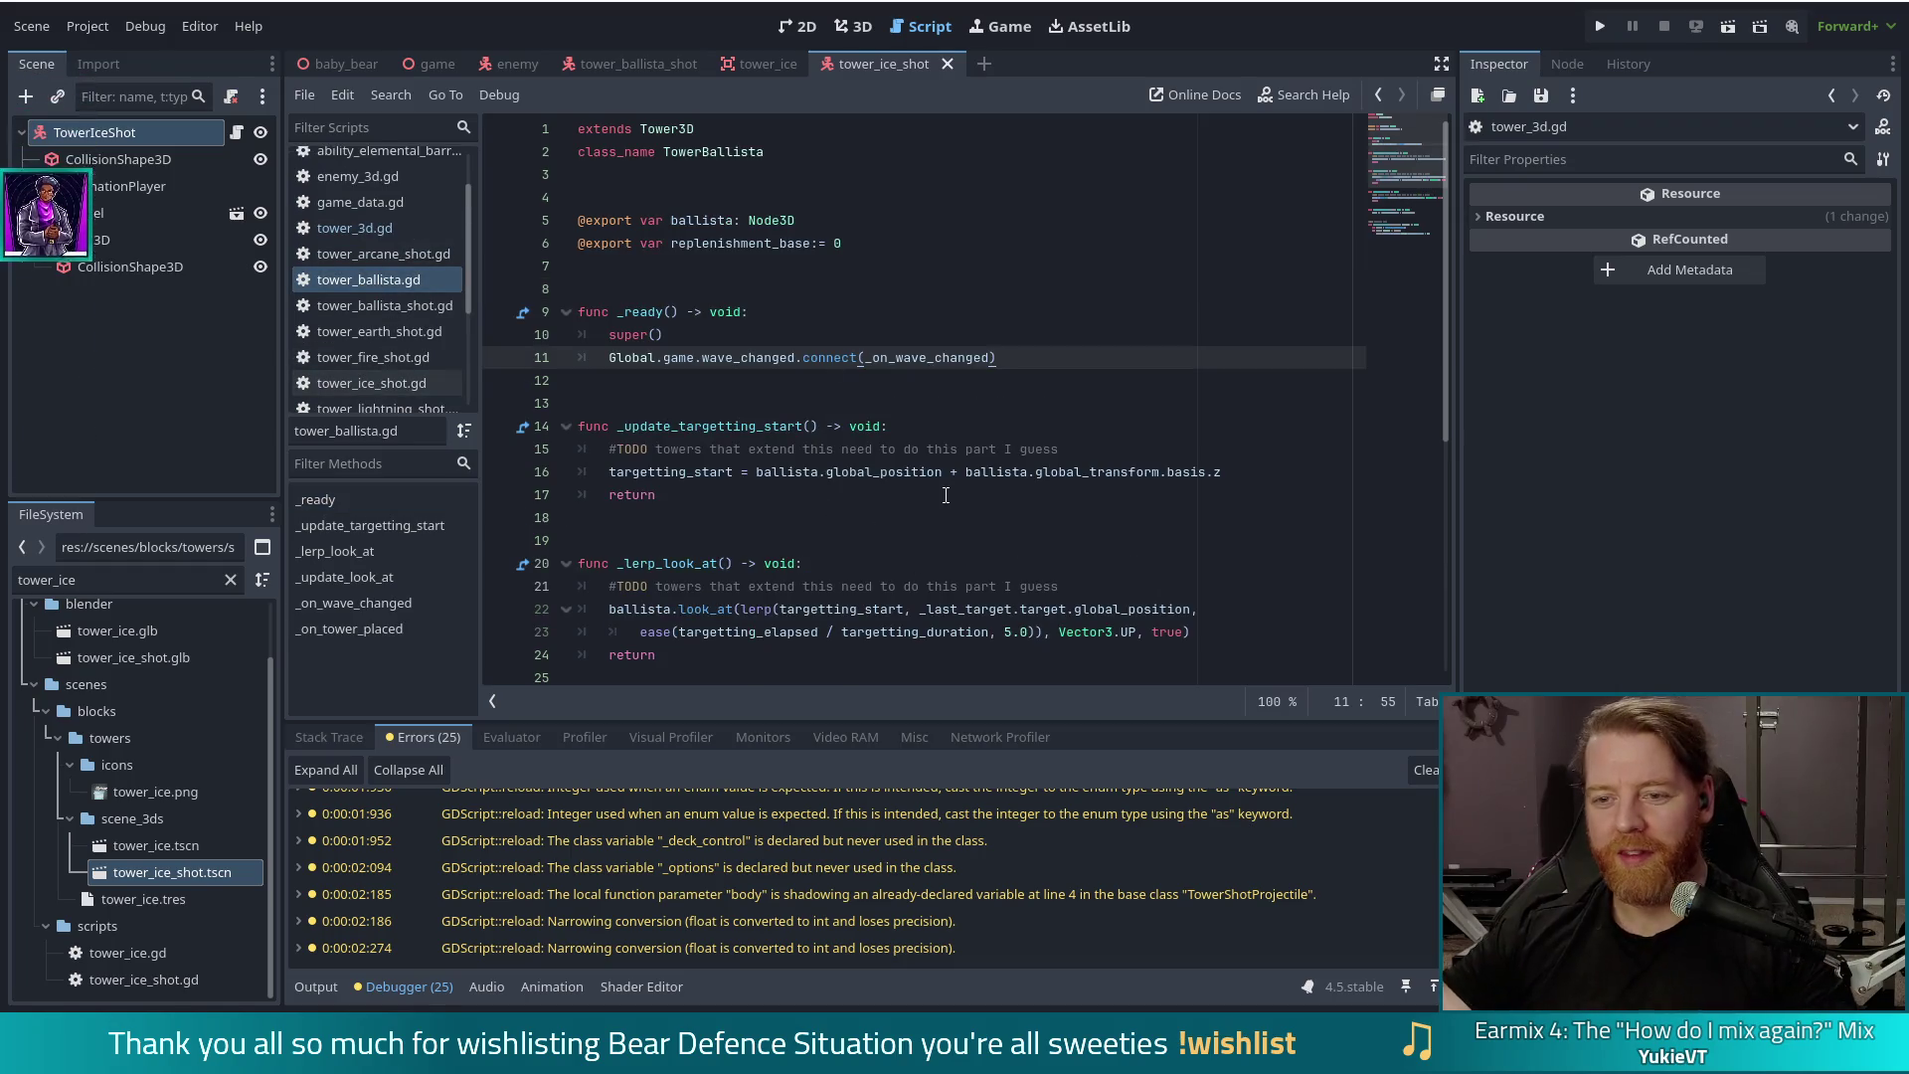
# Step: Paste tower_placed.connect(_on_tower_placed) below line 11 in _ready and launch the game
pyautogui.press('Return')
pyautogui.hotkey('ctrl', 'v')
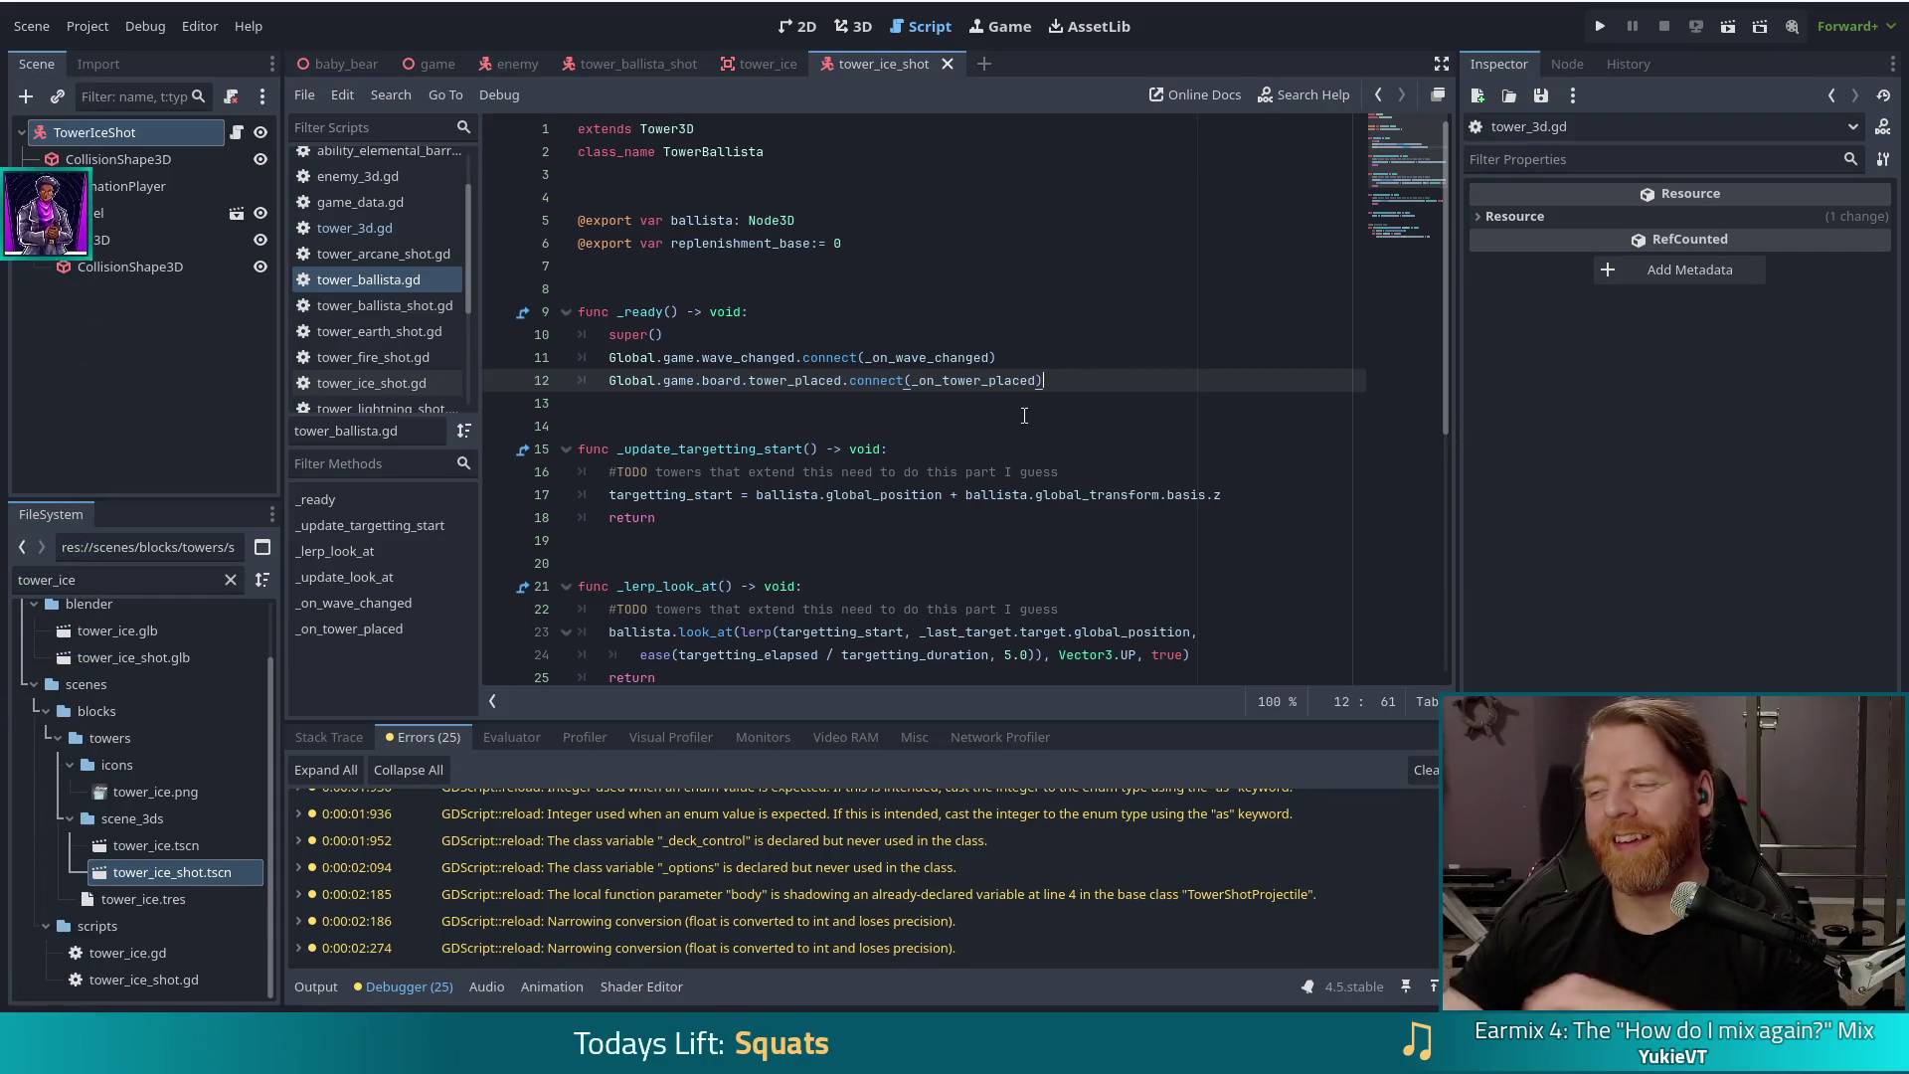
pyautogui.click(1602, 26)
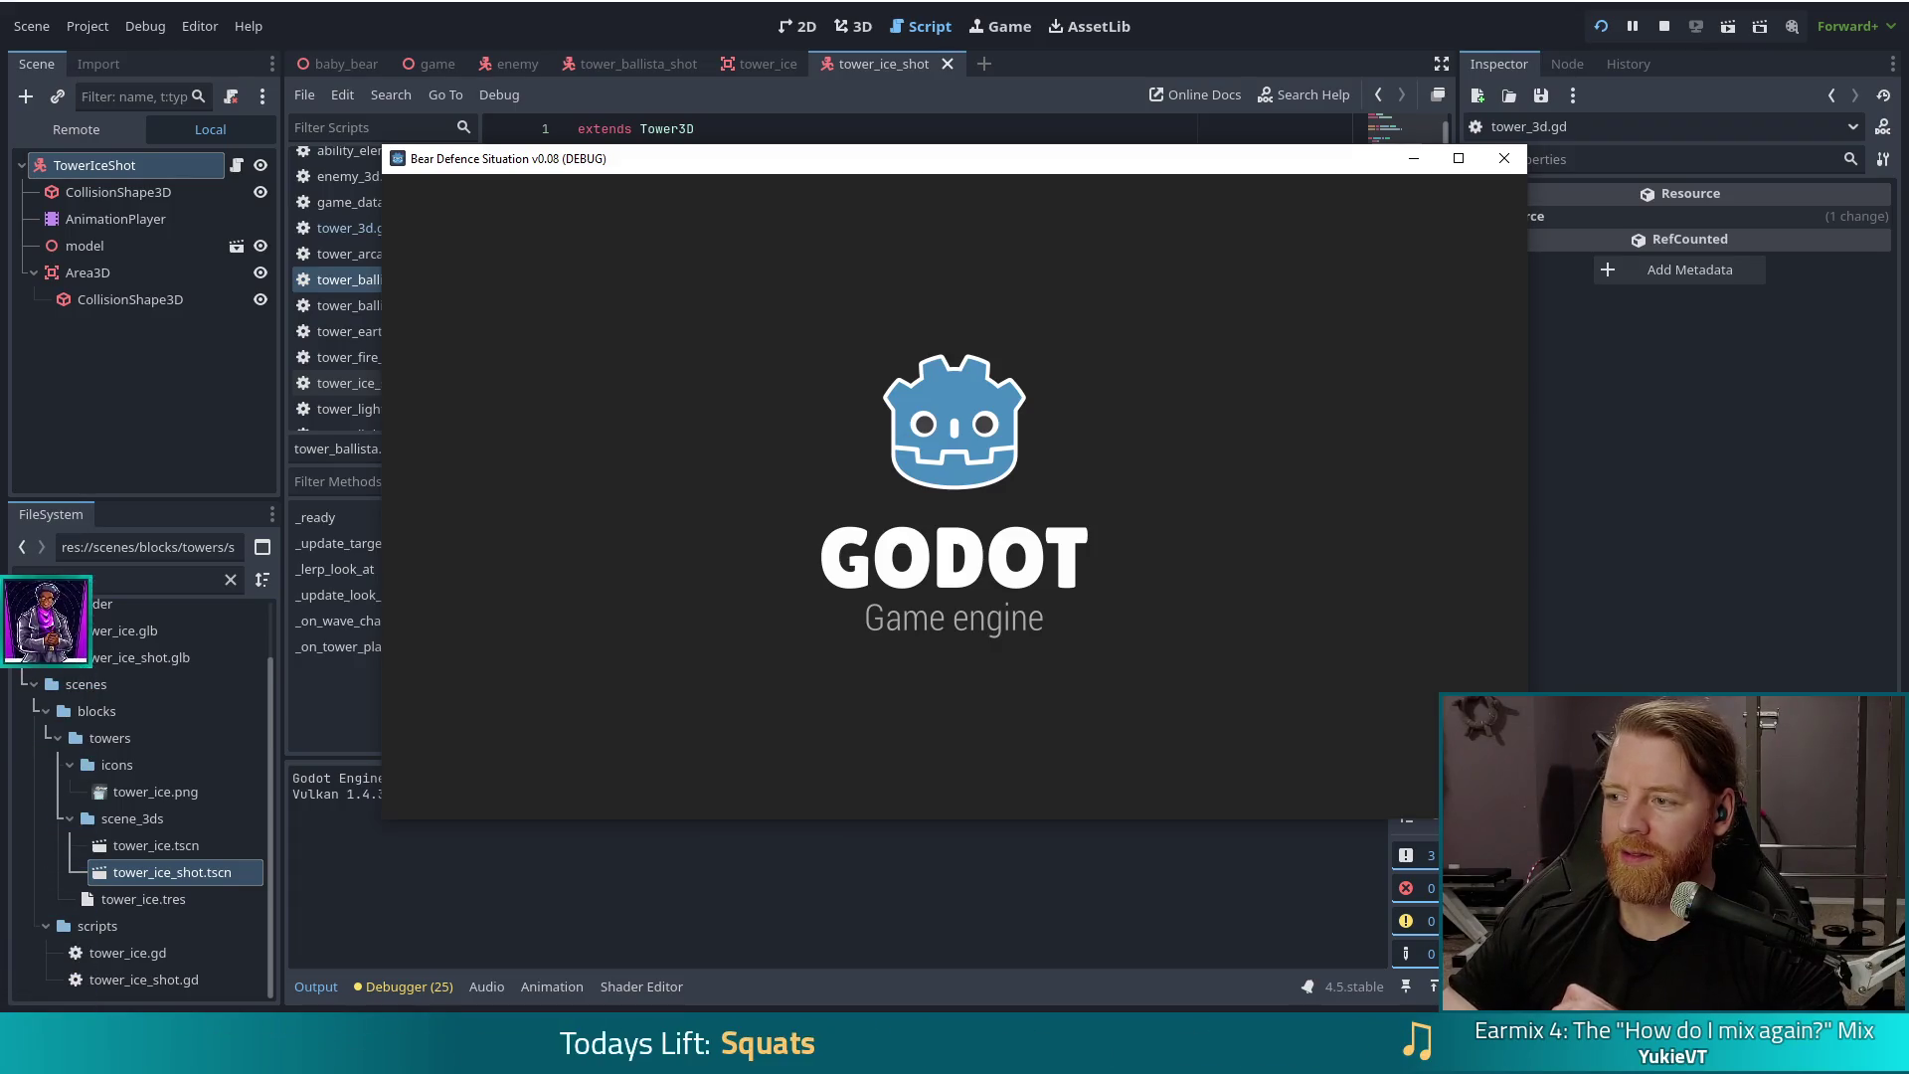
# Step: Continue the saved game, run test_kit for 1005 gold, and play cards until line 272's breakpoint hits
pyautogui.click(569, 609)
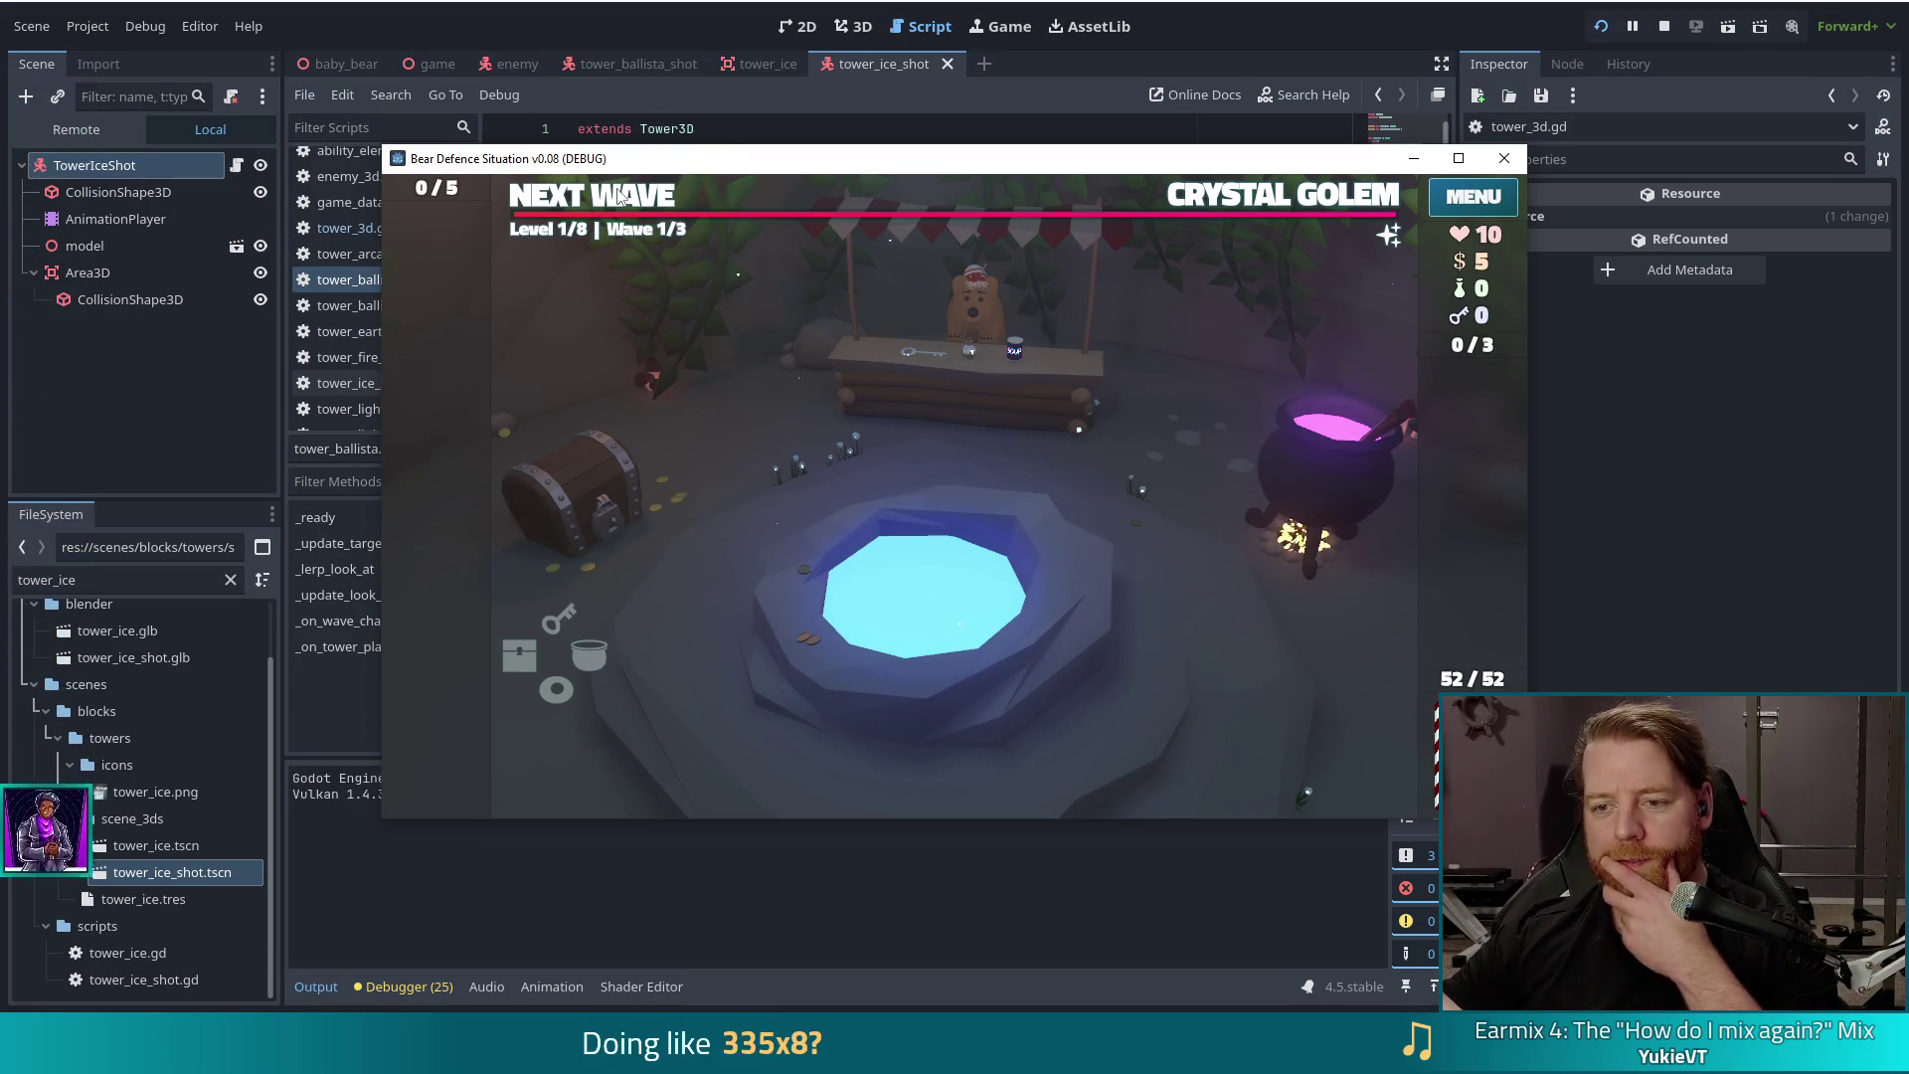
pyautogui.click(617, 198)
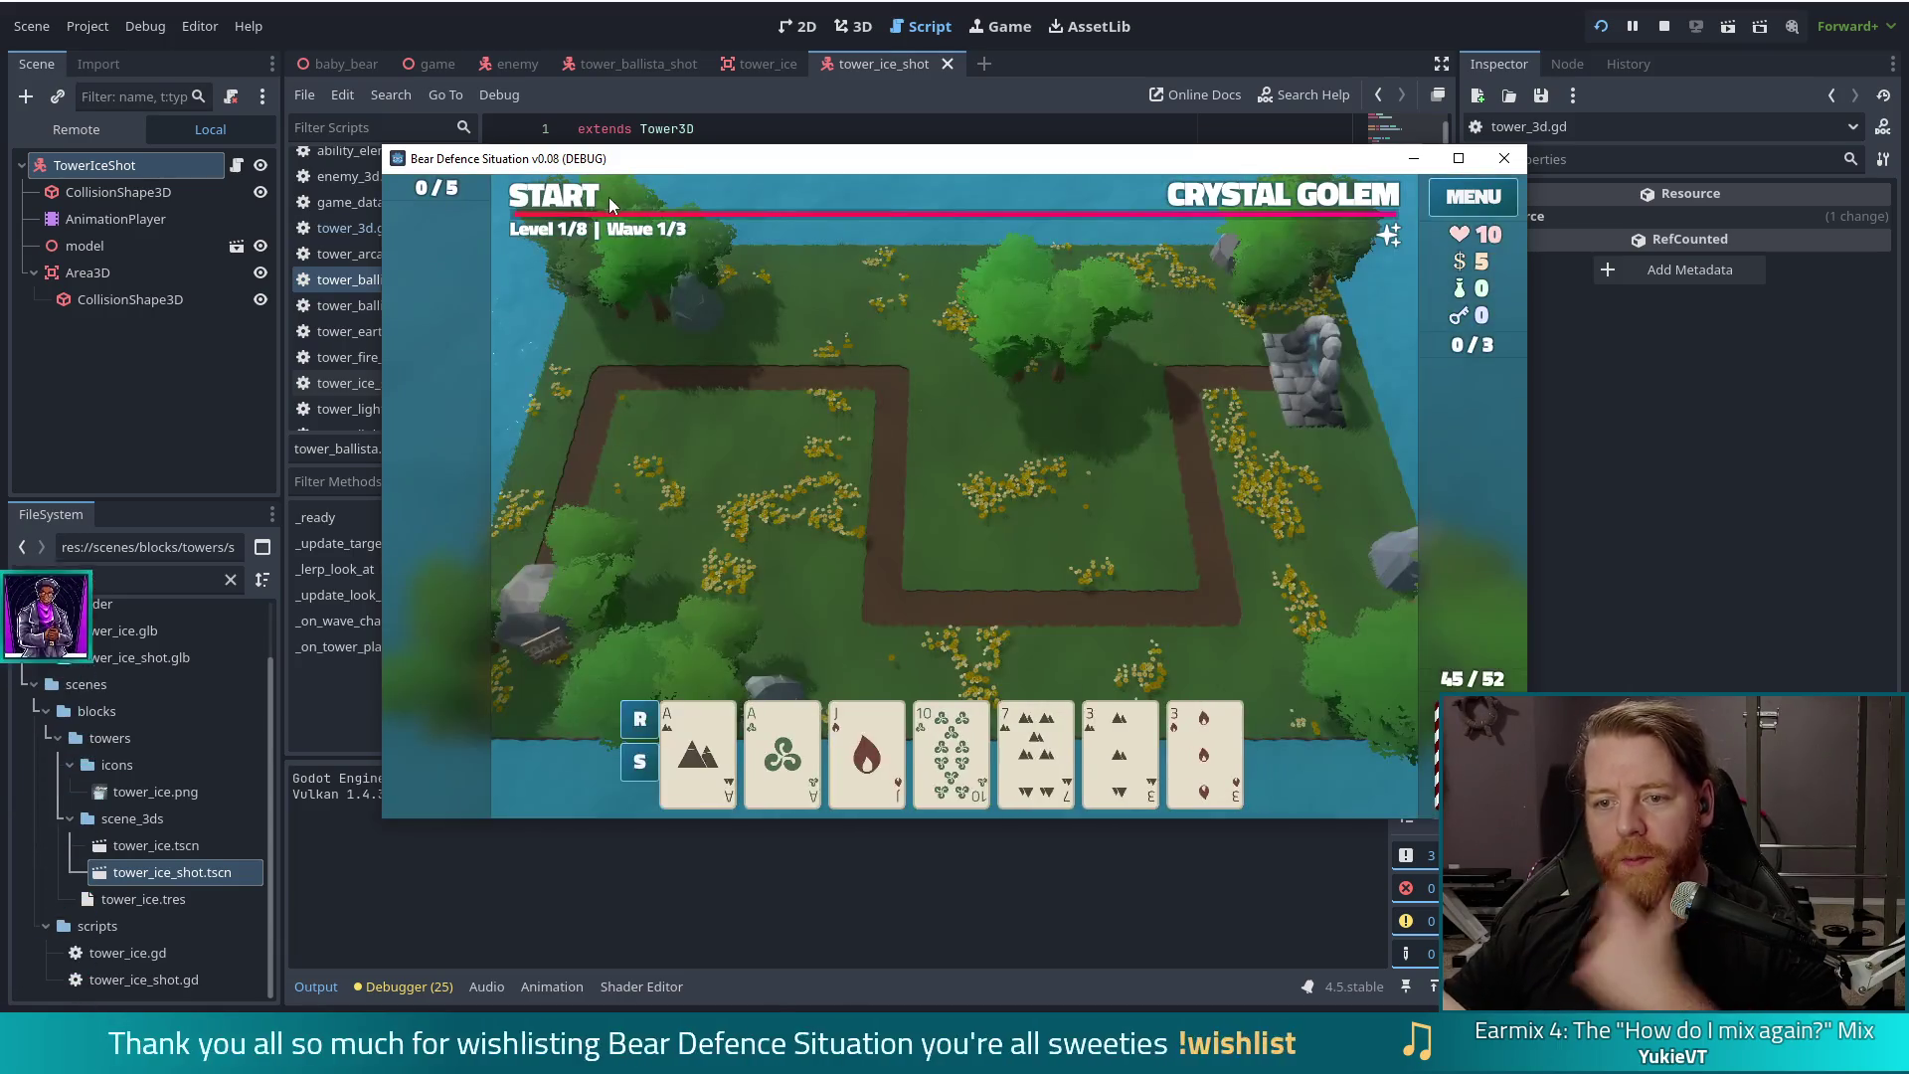
pyautogui.moveTo(919, 769)
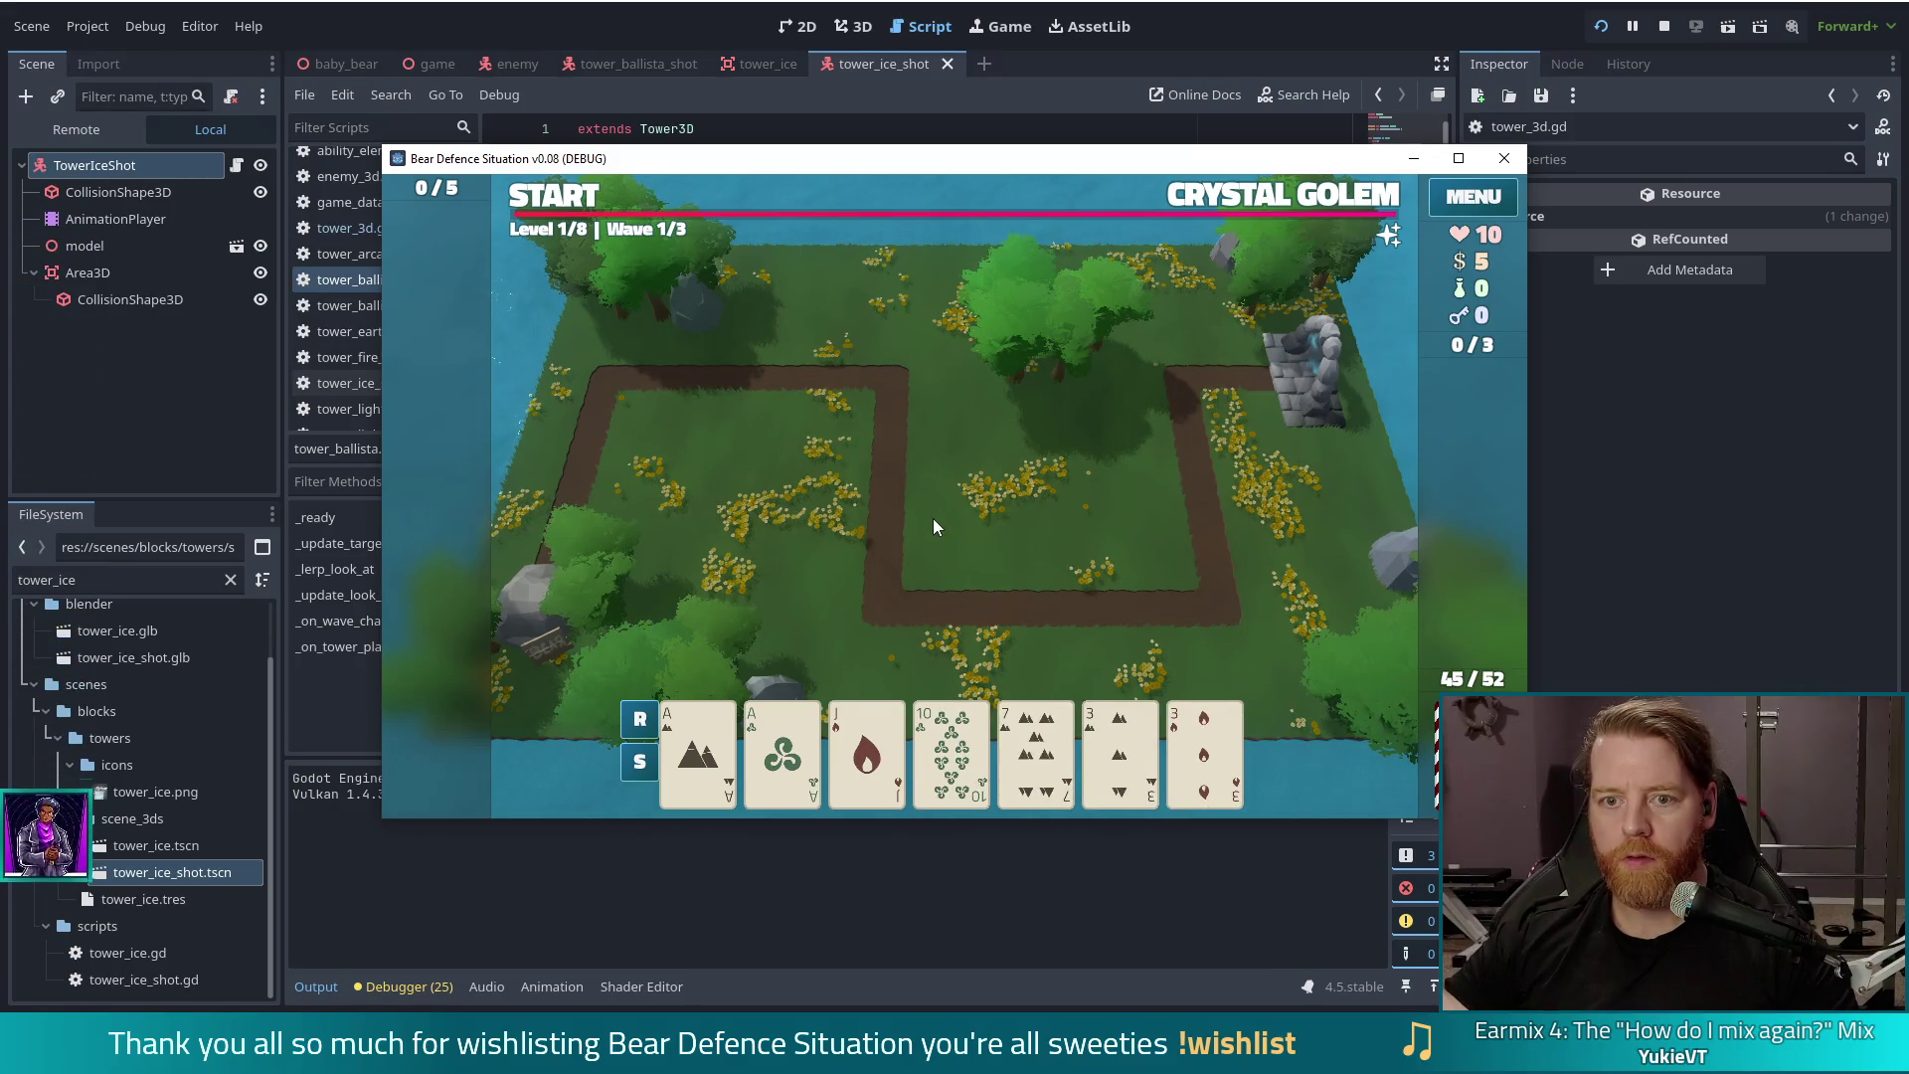
pyautogui.press('`')
pyautogui.write('test_kit')
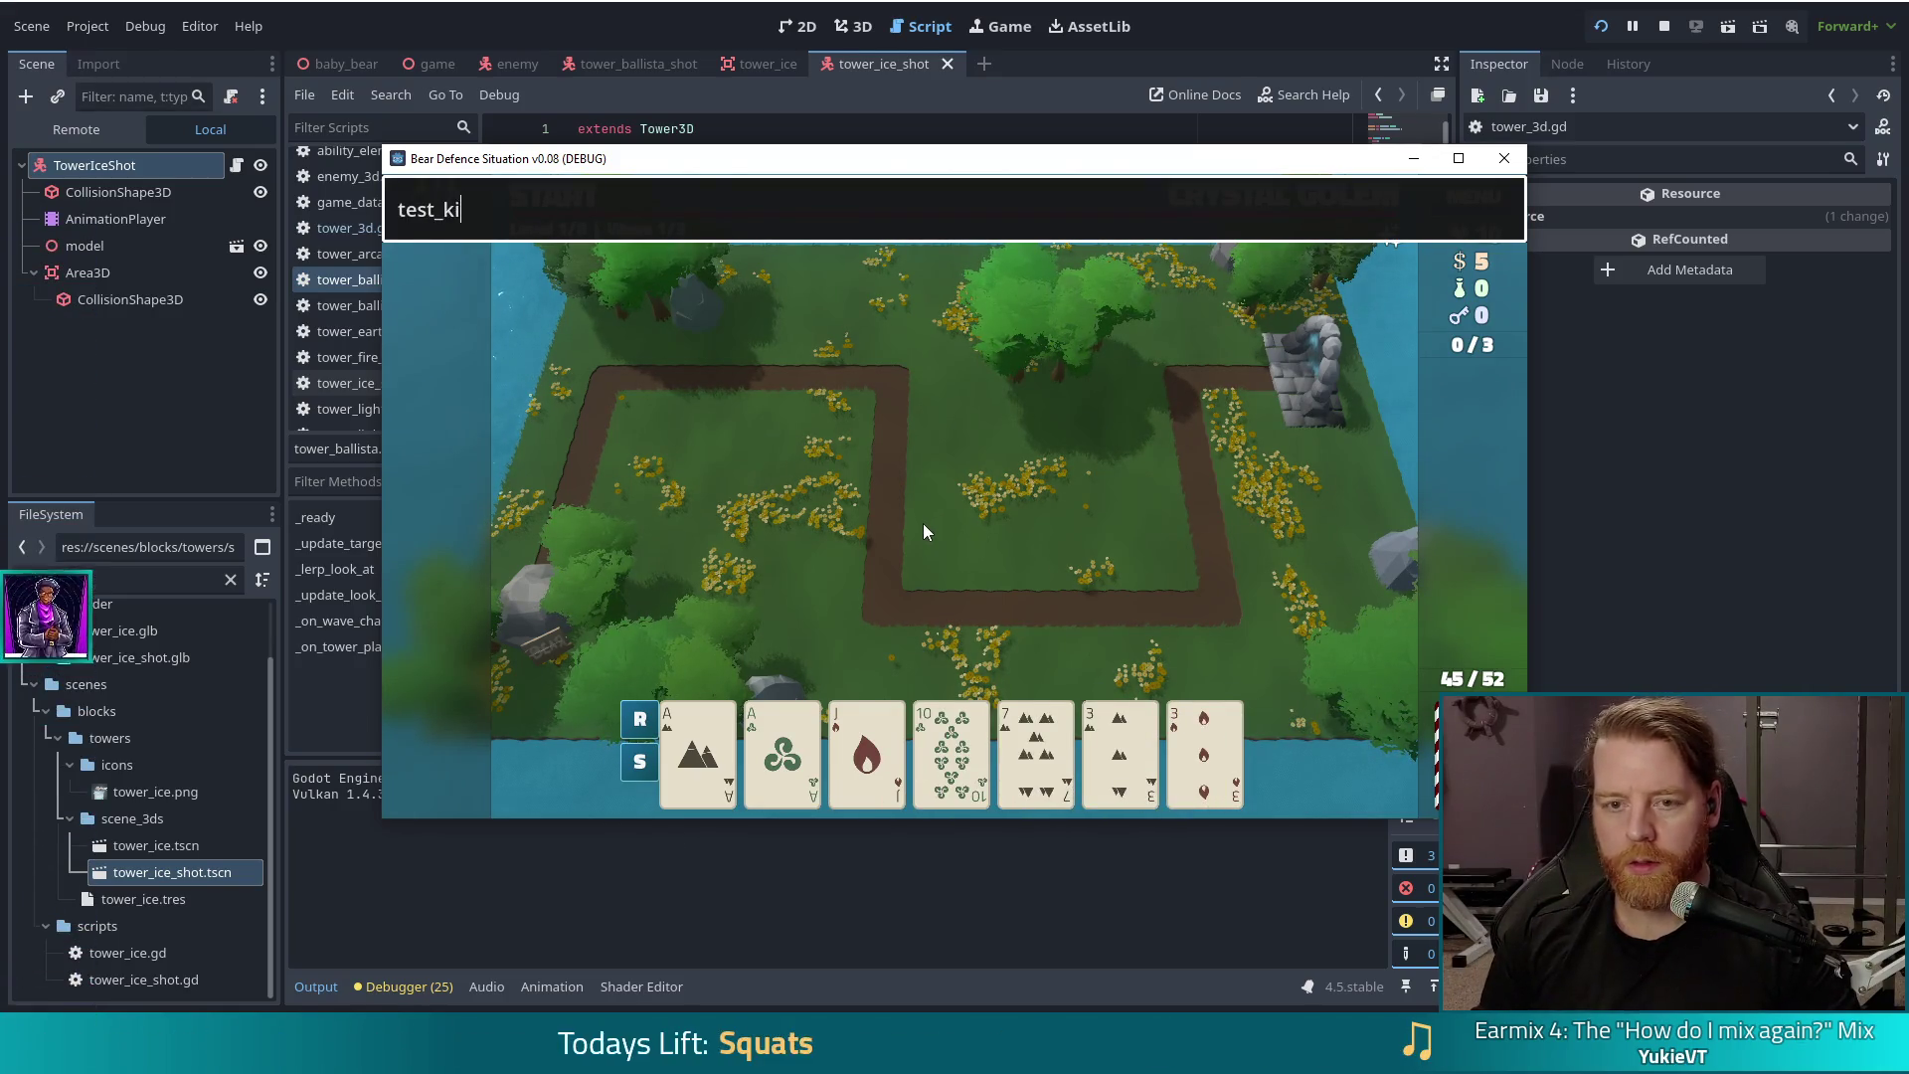
pyautogui.press('Return')
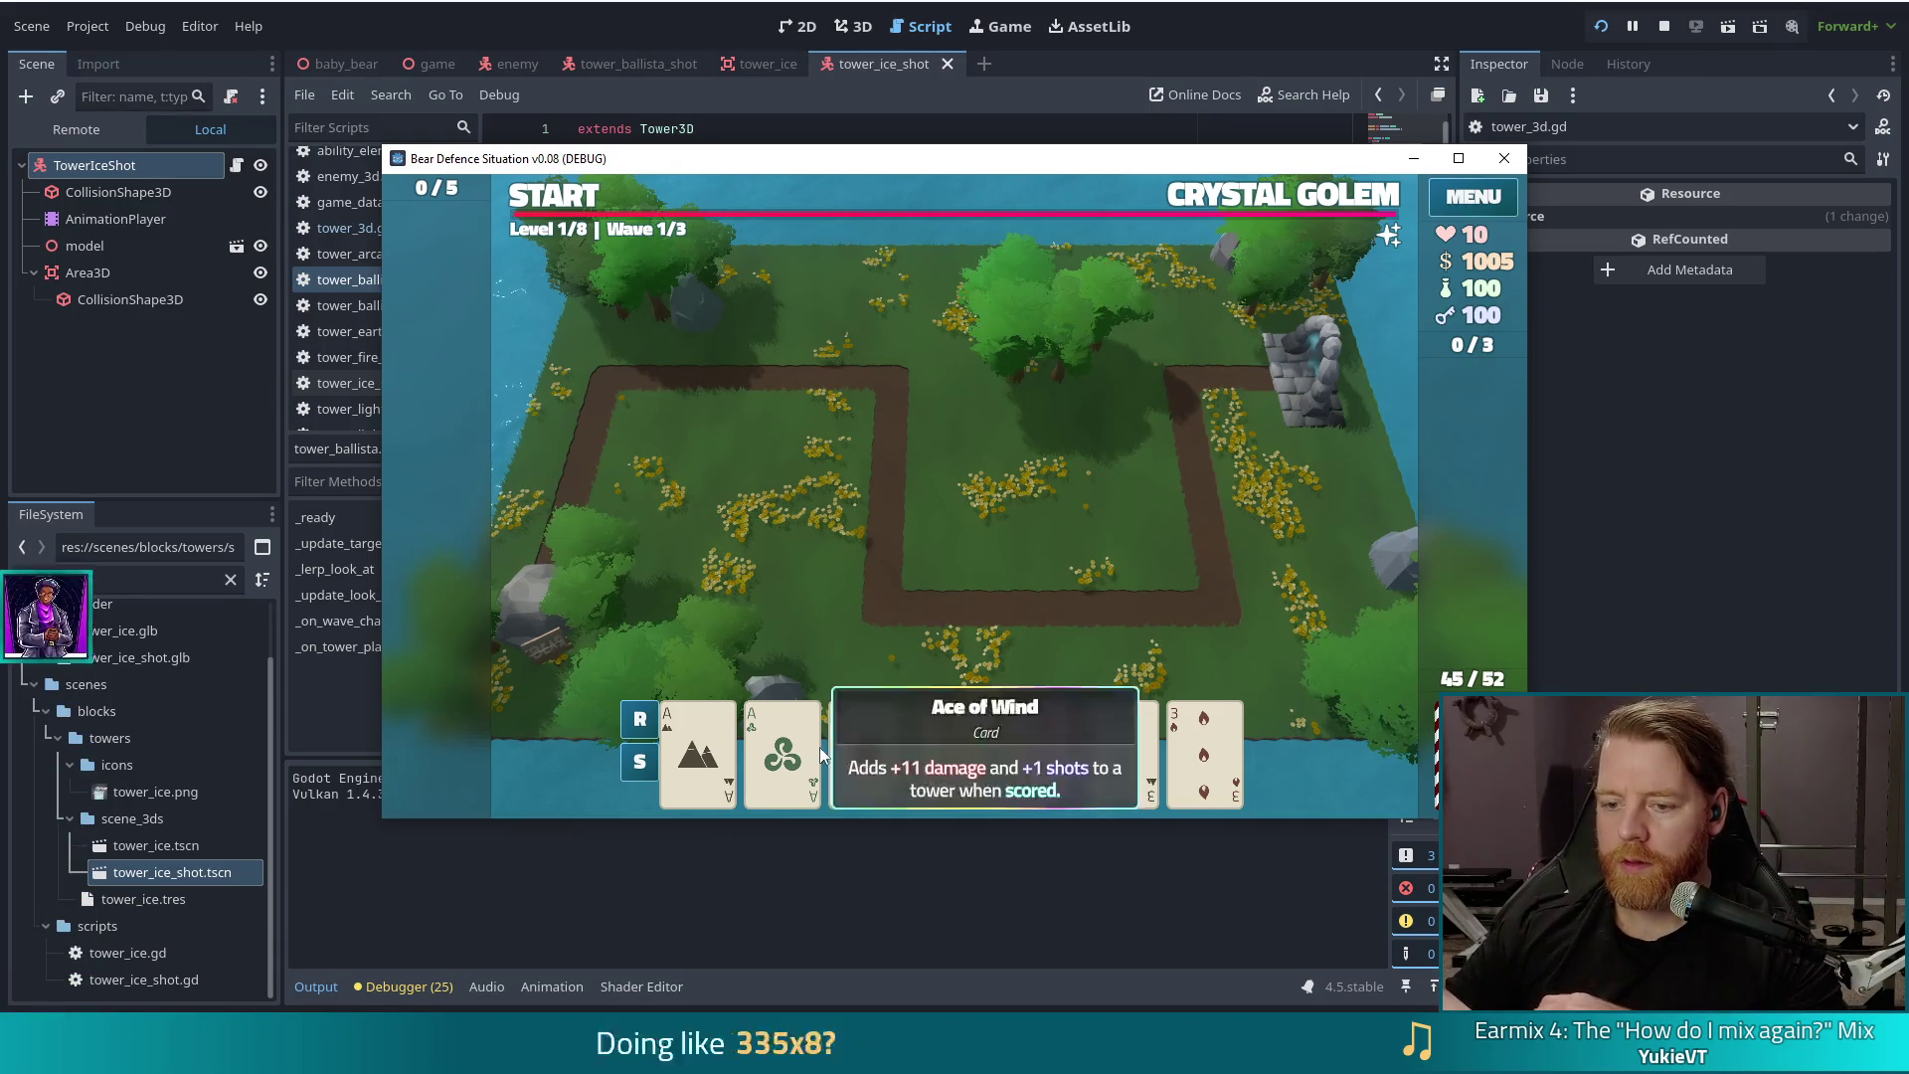
pyautogui.click(864, 748)
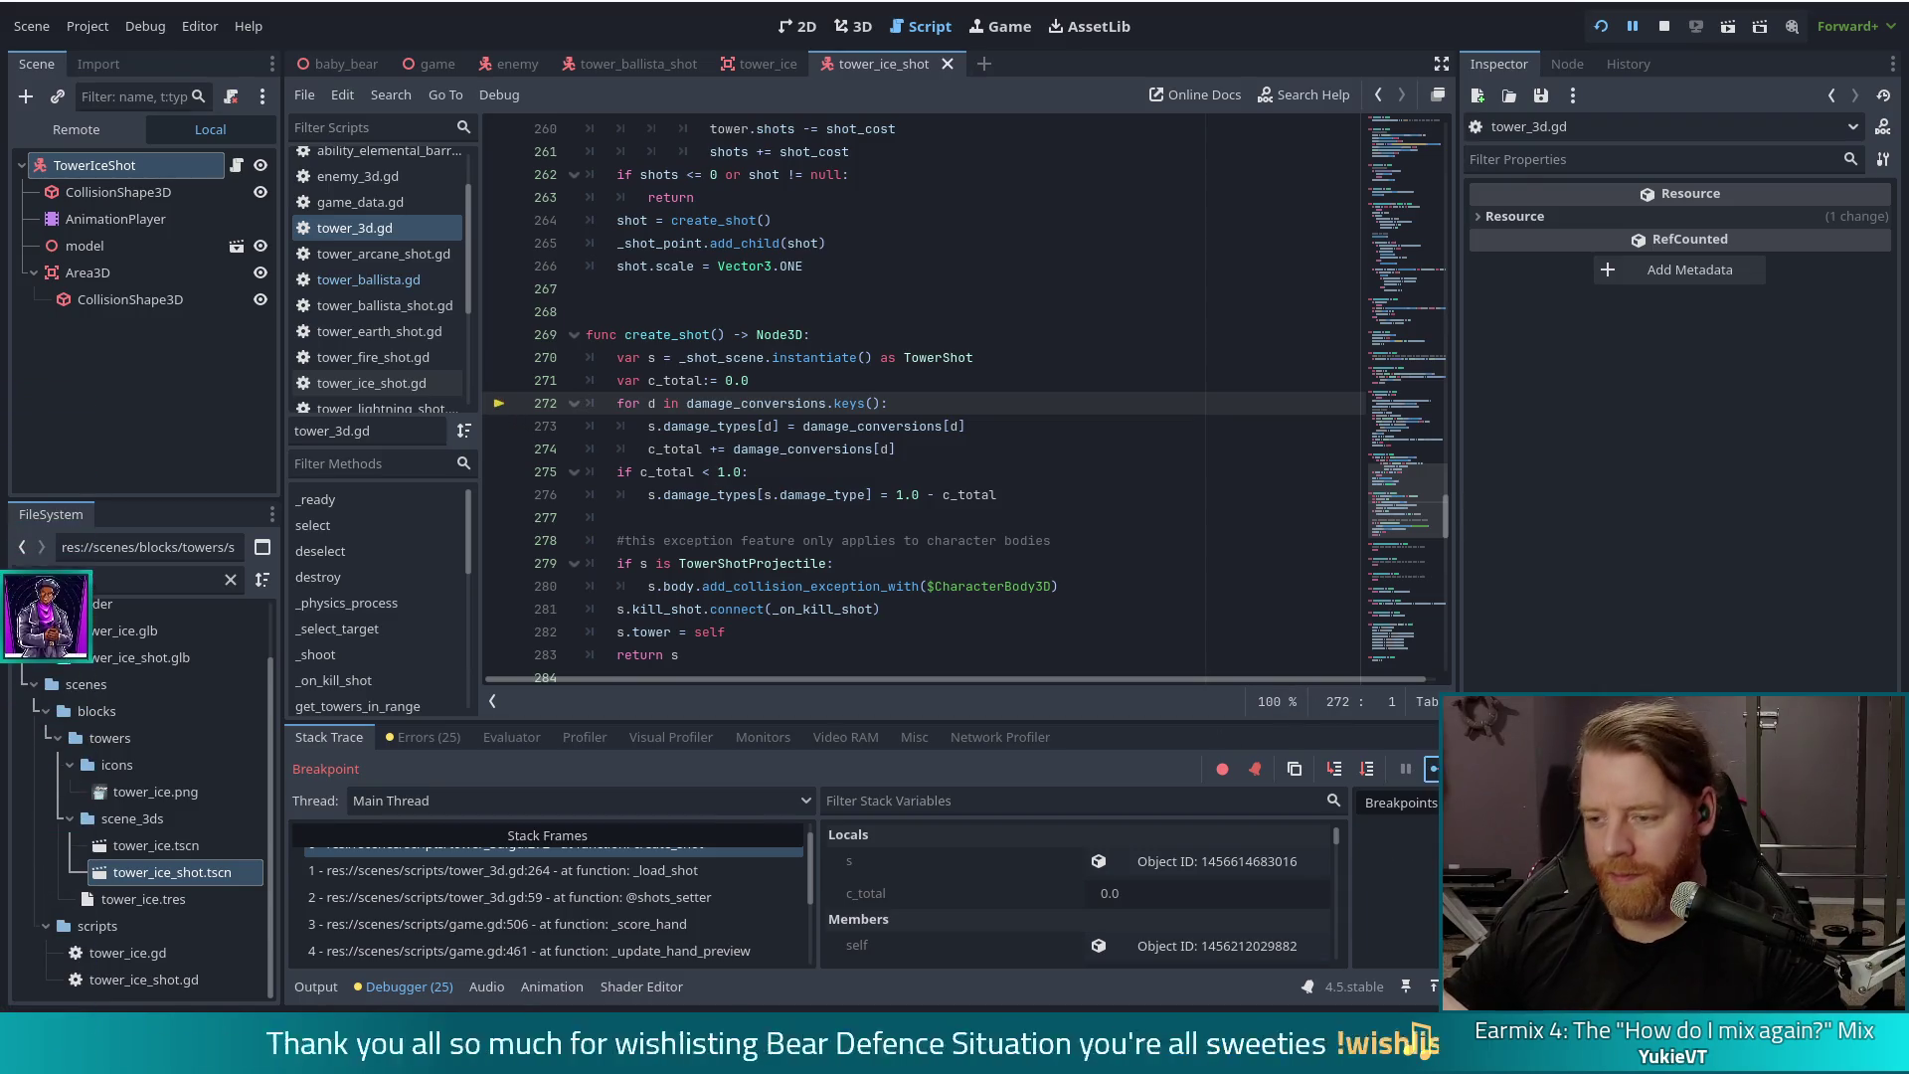
# Step: Resume to check the Ballista Tower card, then reload the game and choose New Game
pyautogui.click(1434, 769)
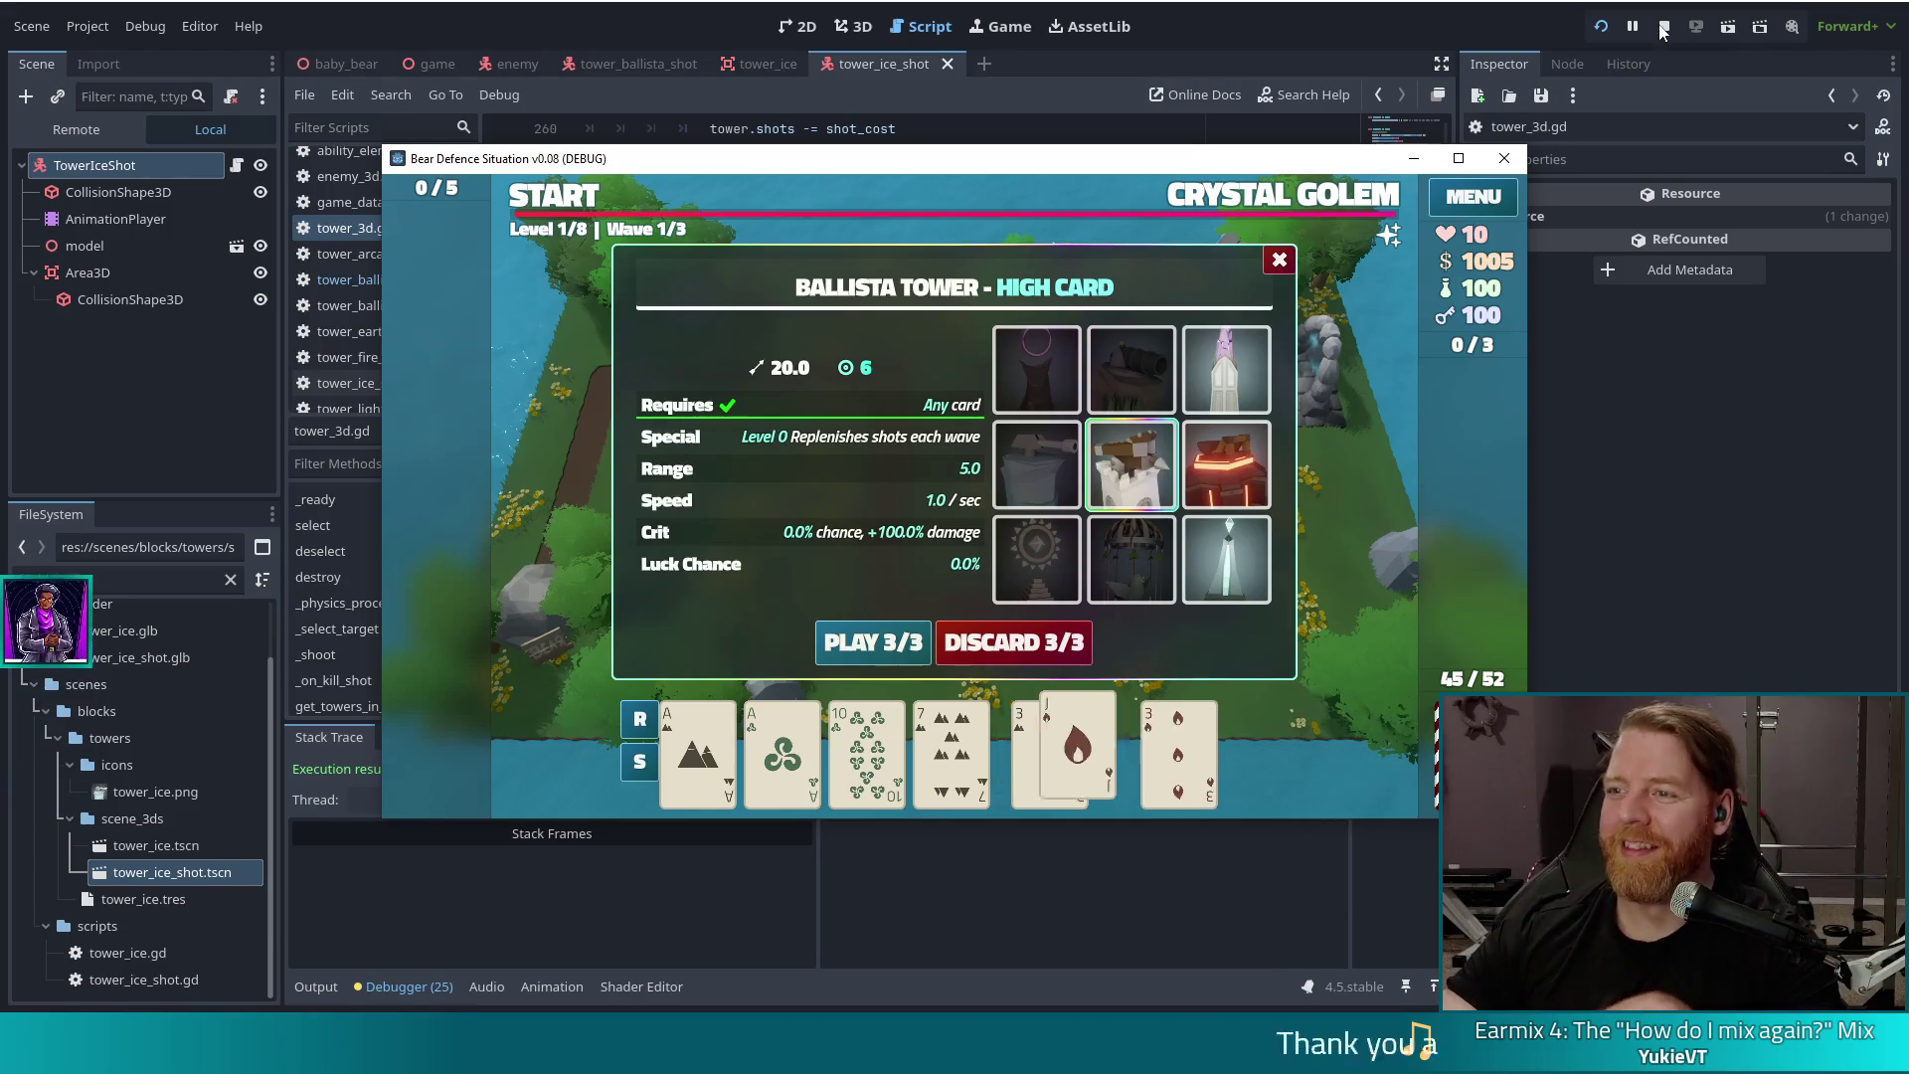
pyautogui.click(1605, 26)
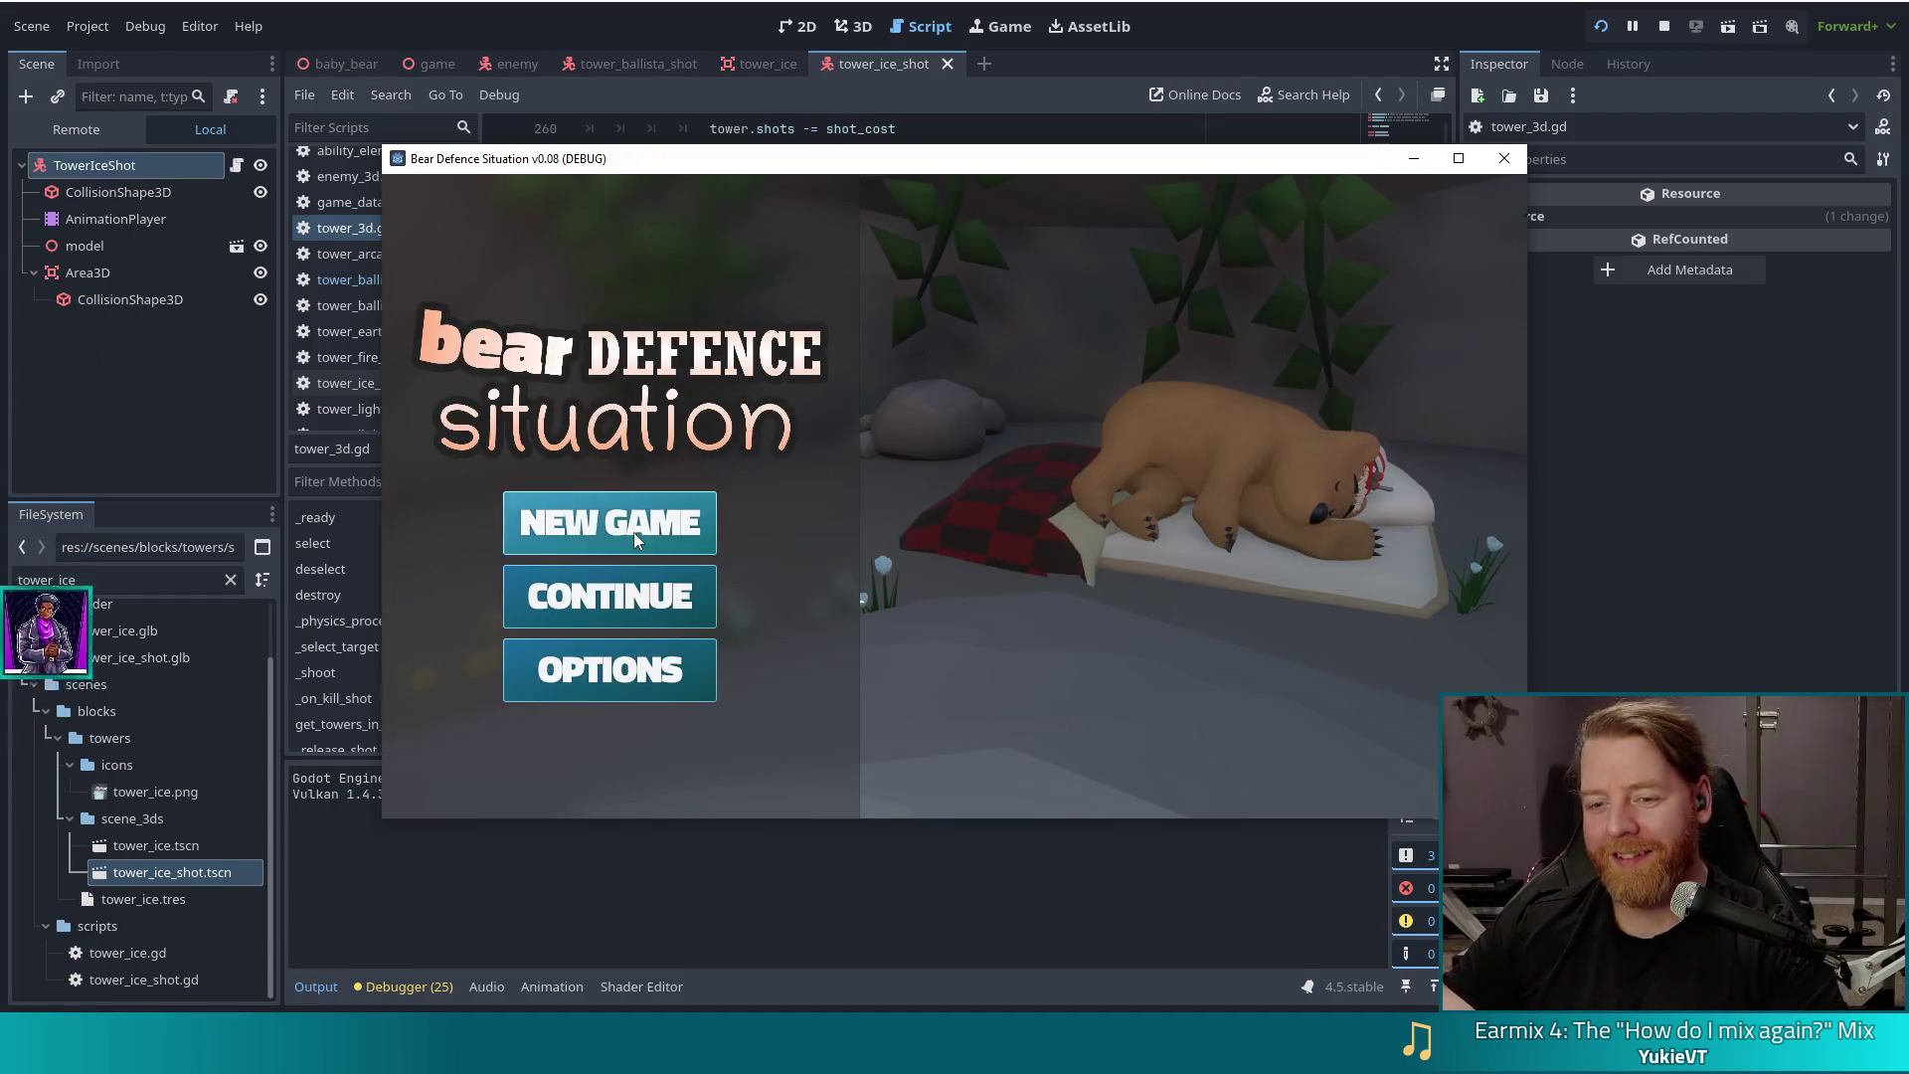
pyautogui.click(635, 540)
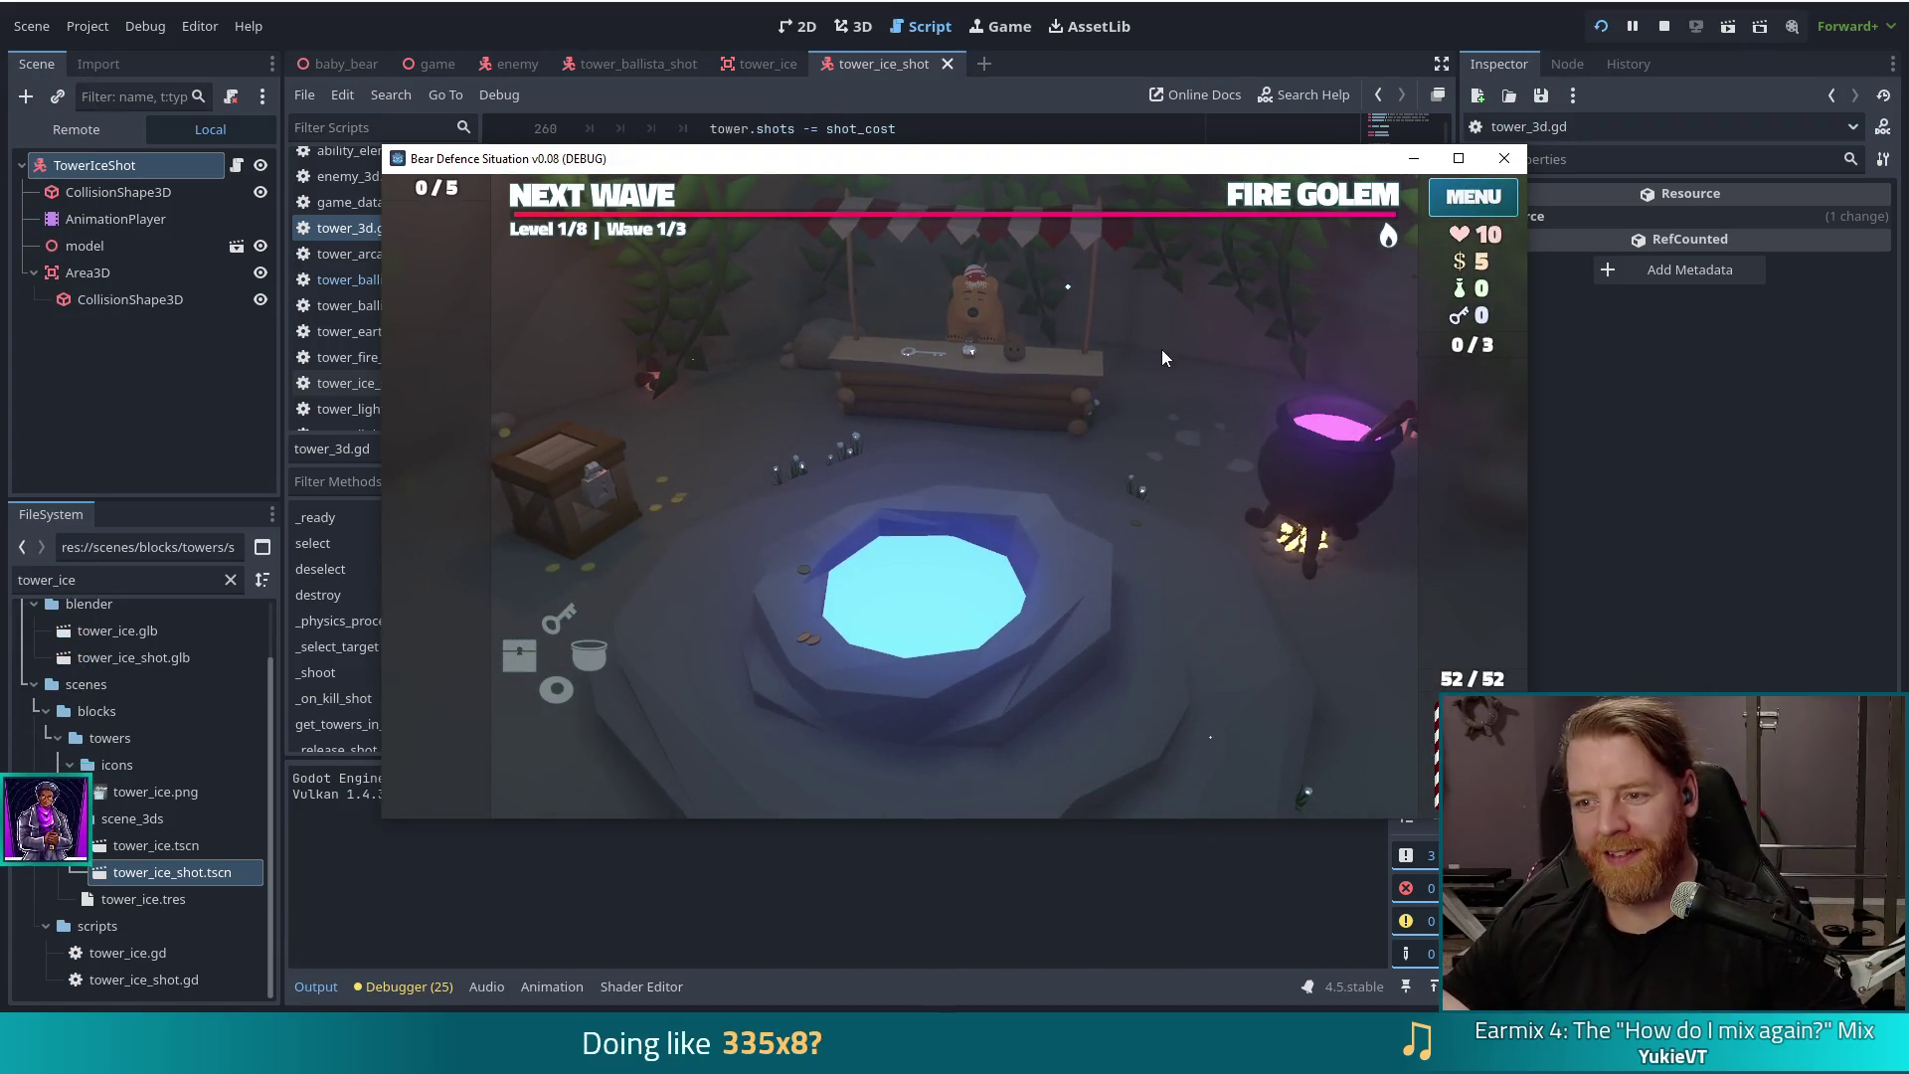
# Step: Run the test_kit console command to get 1005 gold and 100 of each resource
pyautogui.press('`')
pyautogui.write('test_kit')
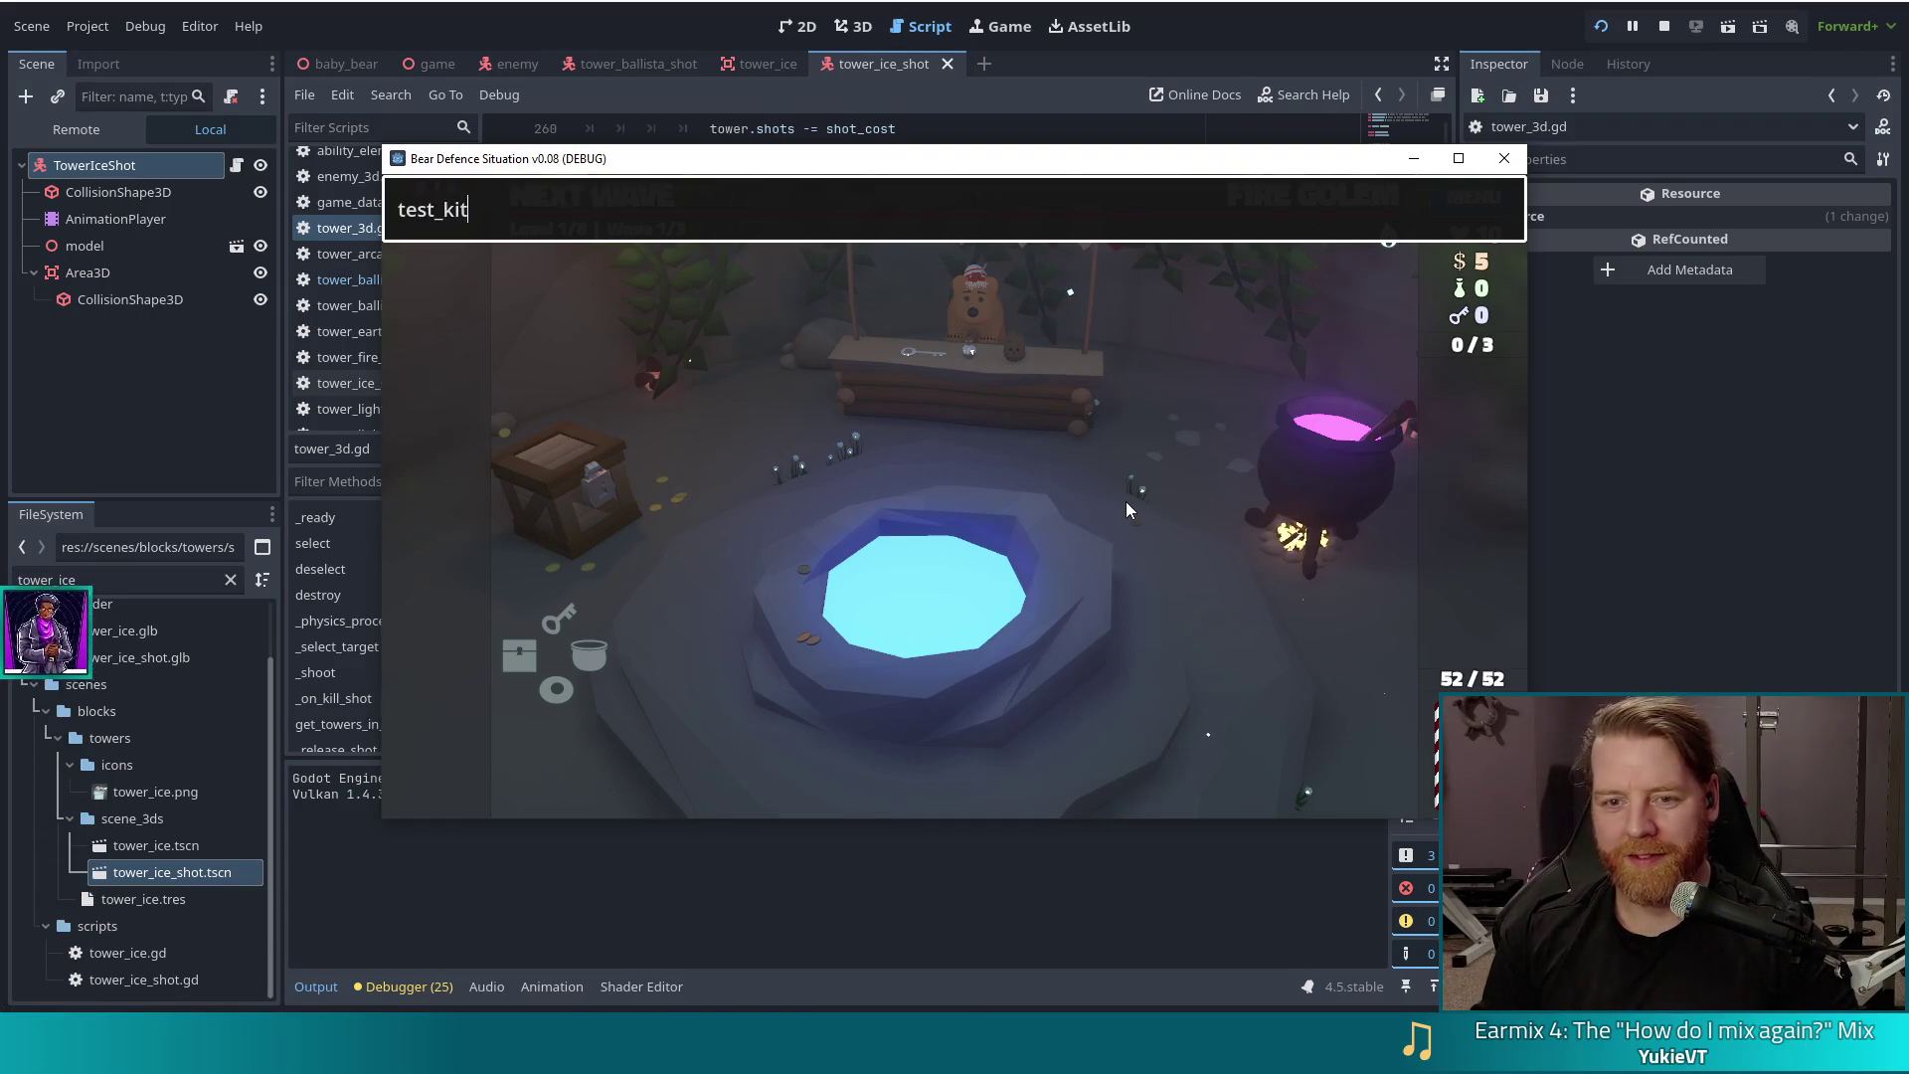
pyautogui.press('Return')
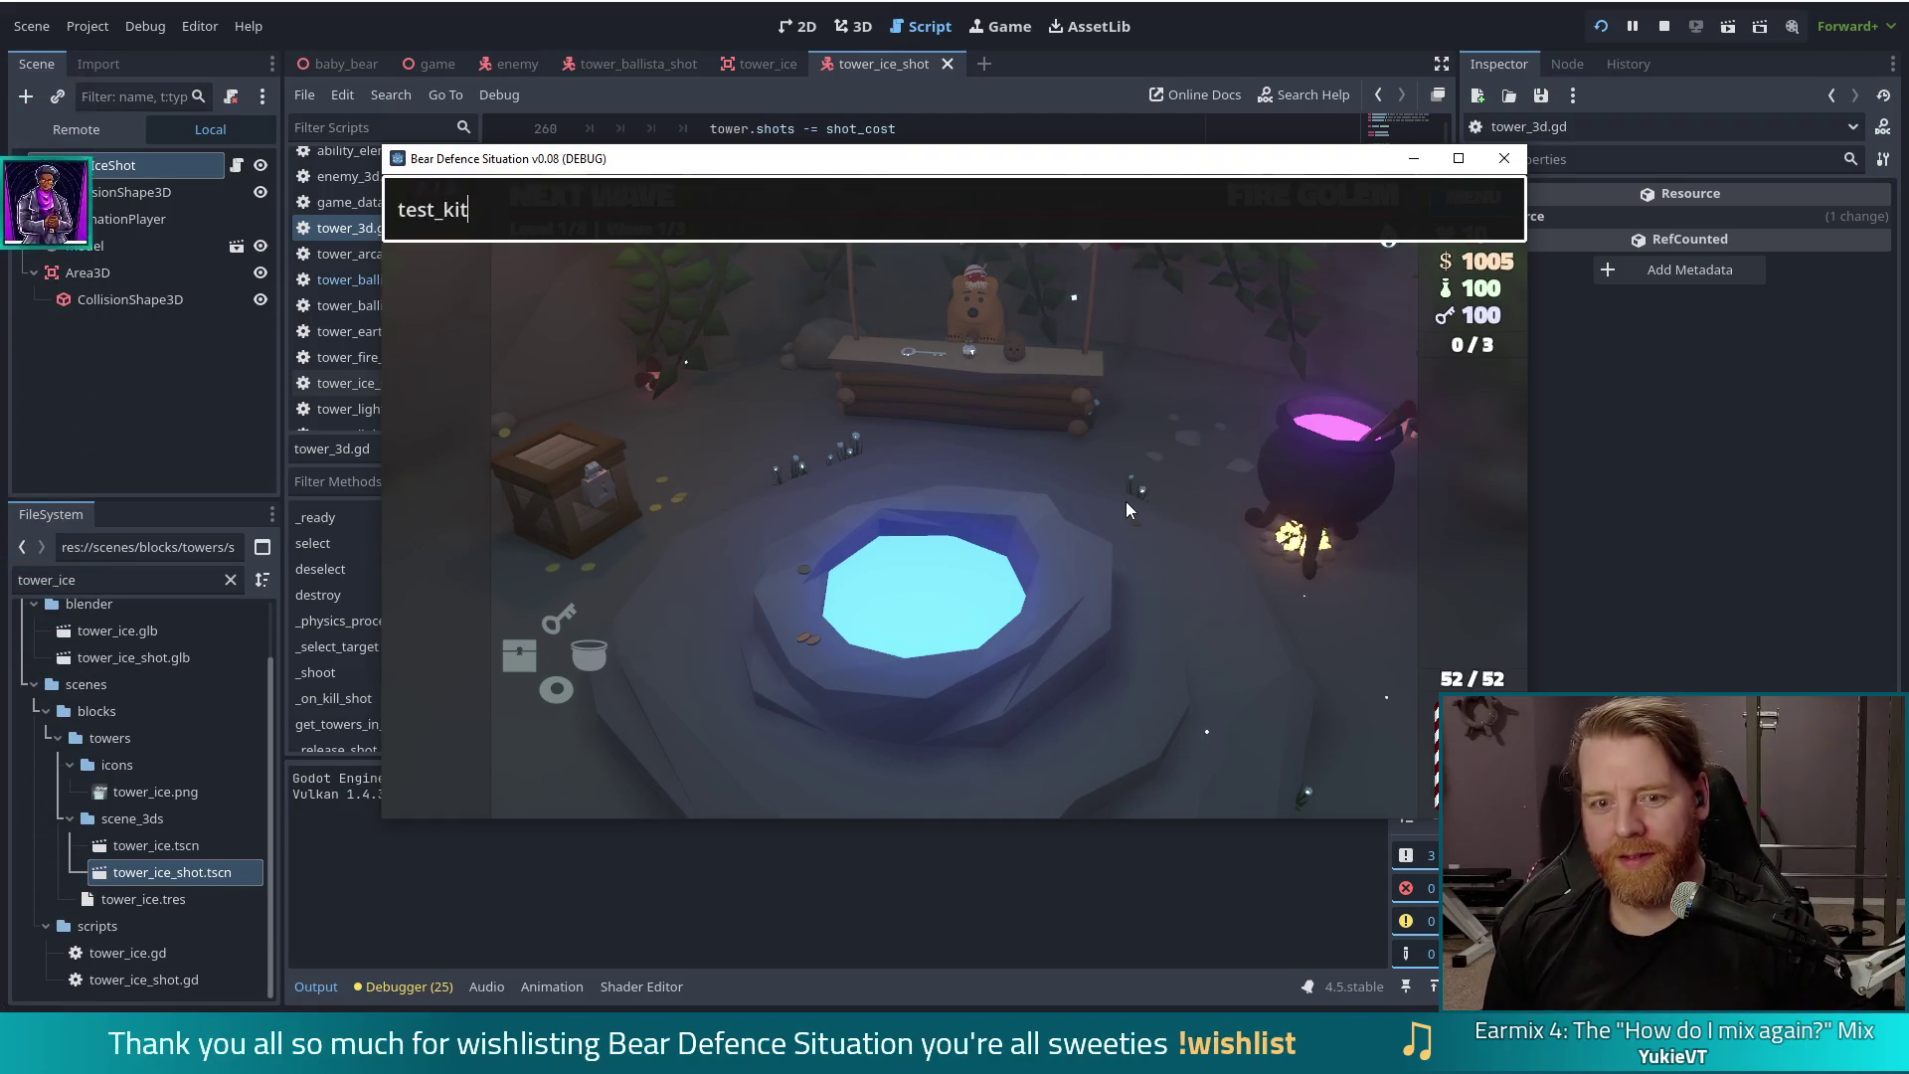
# Step: Set the level's enemy to the Crystal Golem with set_enemy golem_crystal
pyautogui.press('BackSpace')
pyautogui.press('BackSpace')
pyautogui.press('BackSpace')
pyautogui.write('set_enemy golem_c')
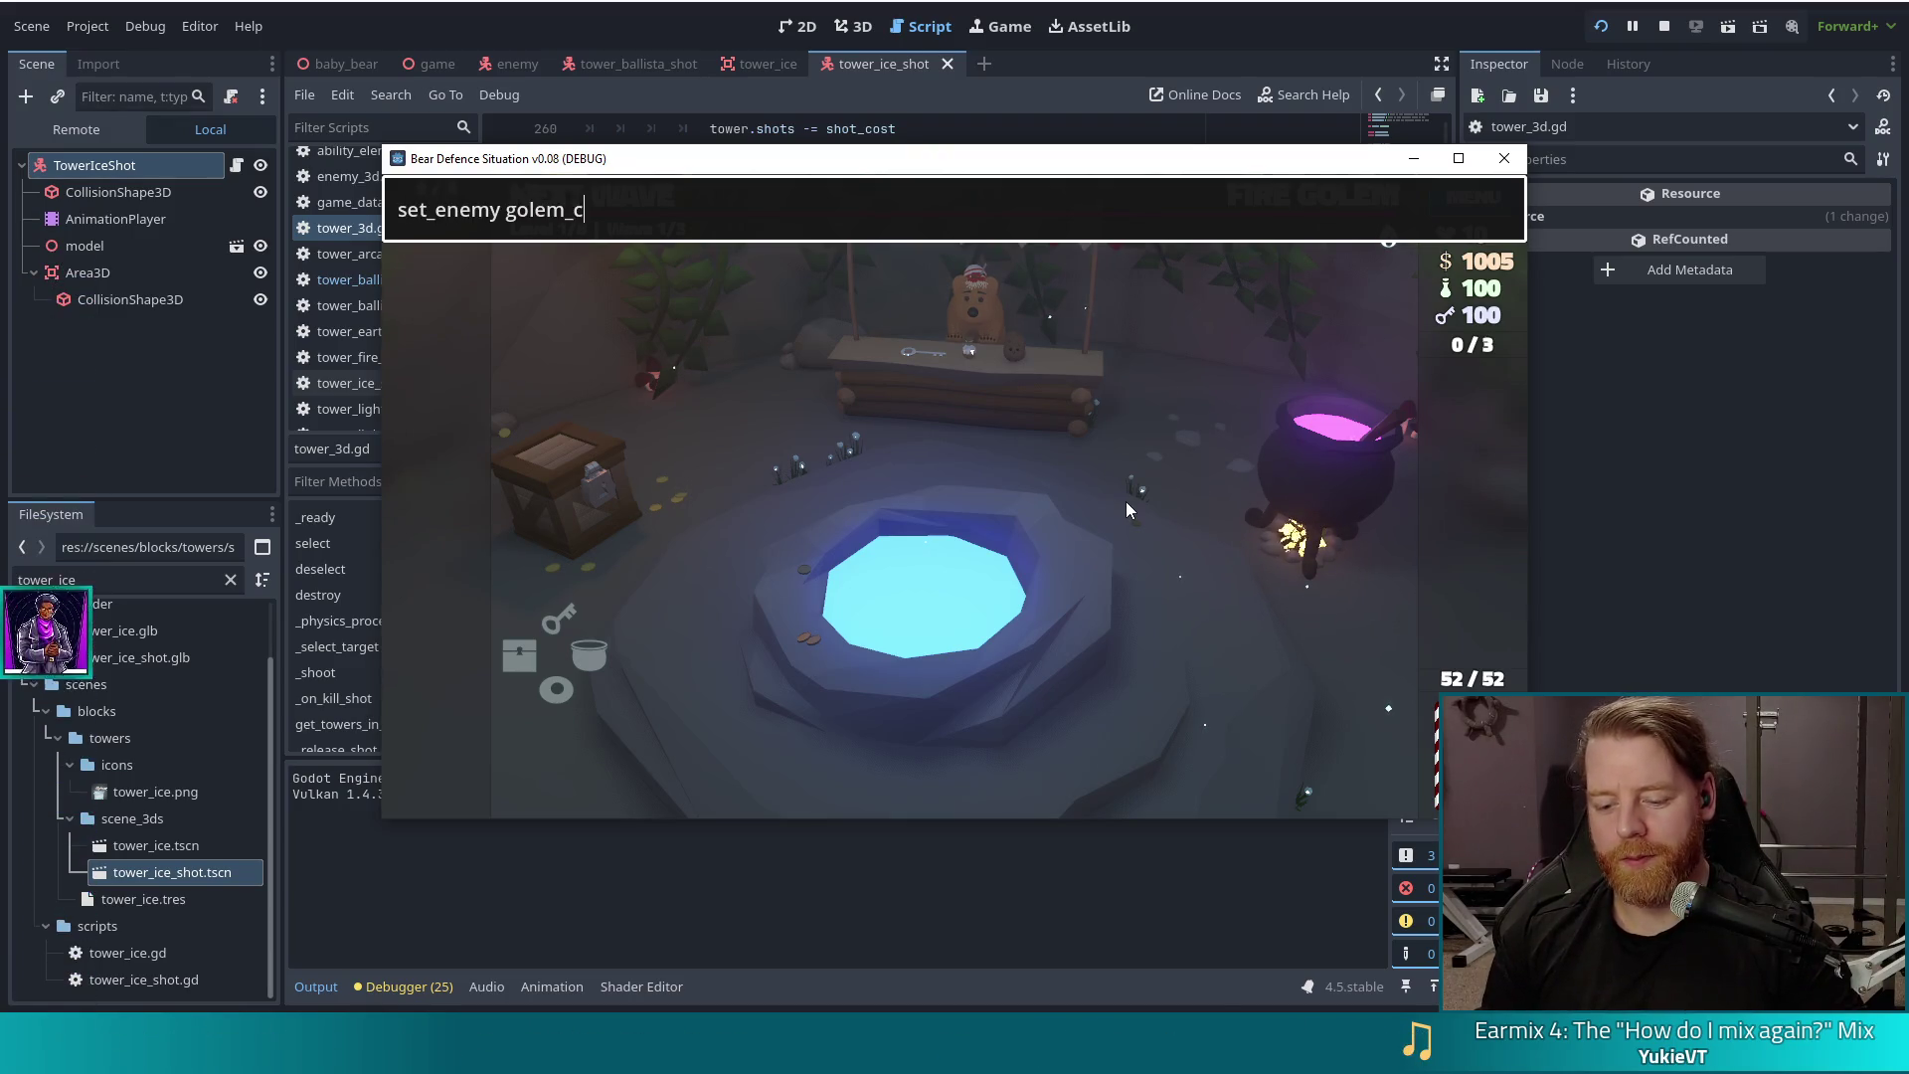
pyautogui.write('rystal')
pyautogui.press('Return')
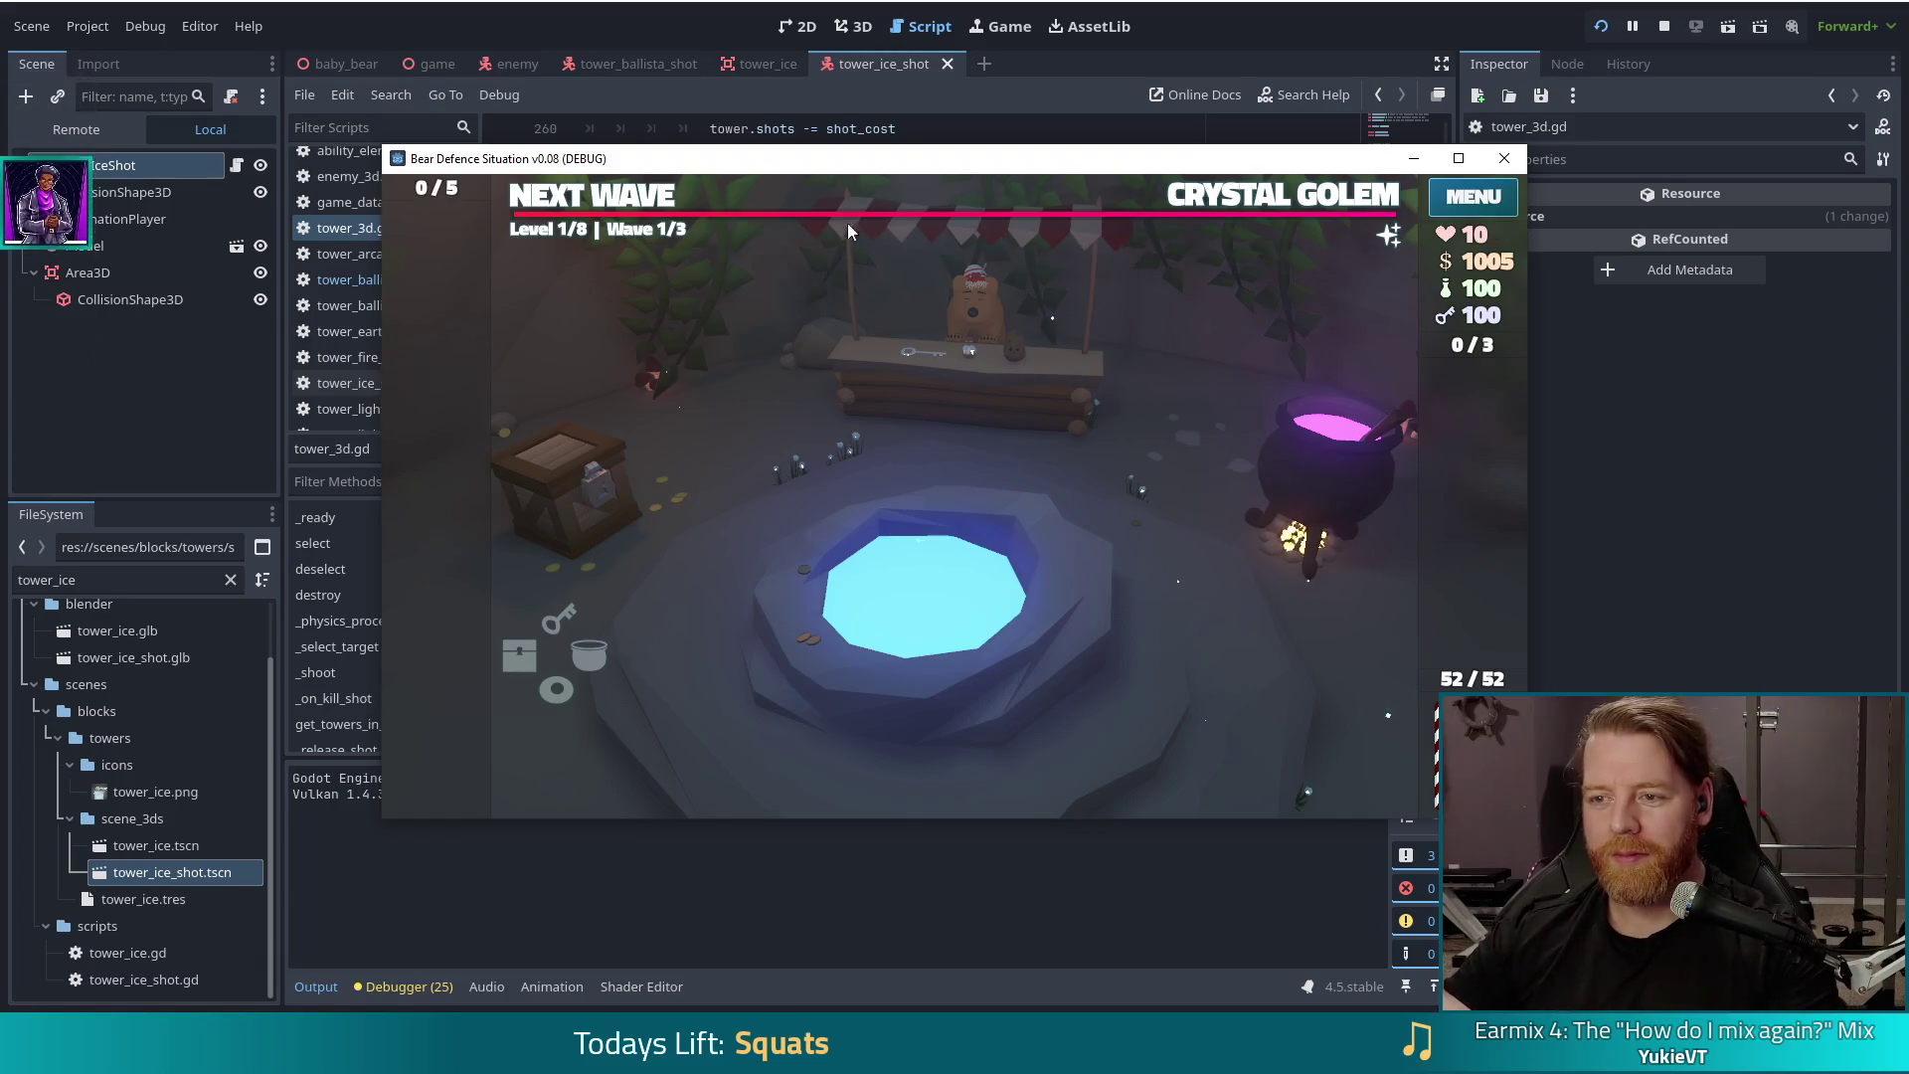
# Step: Build an Ice Tower beside the path from the King of Water card and start wave 1
pyautogui.click(560, 199)
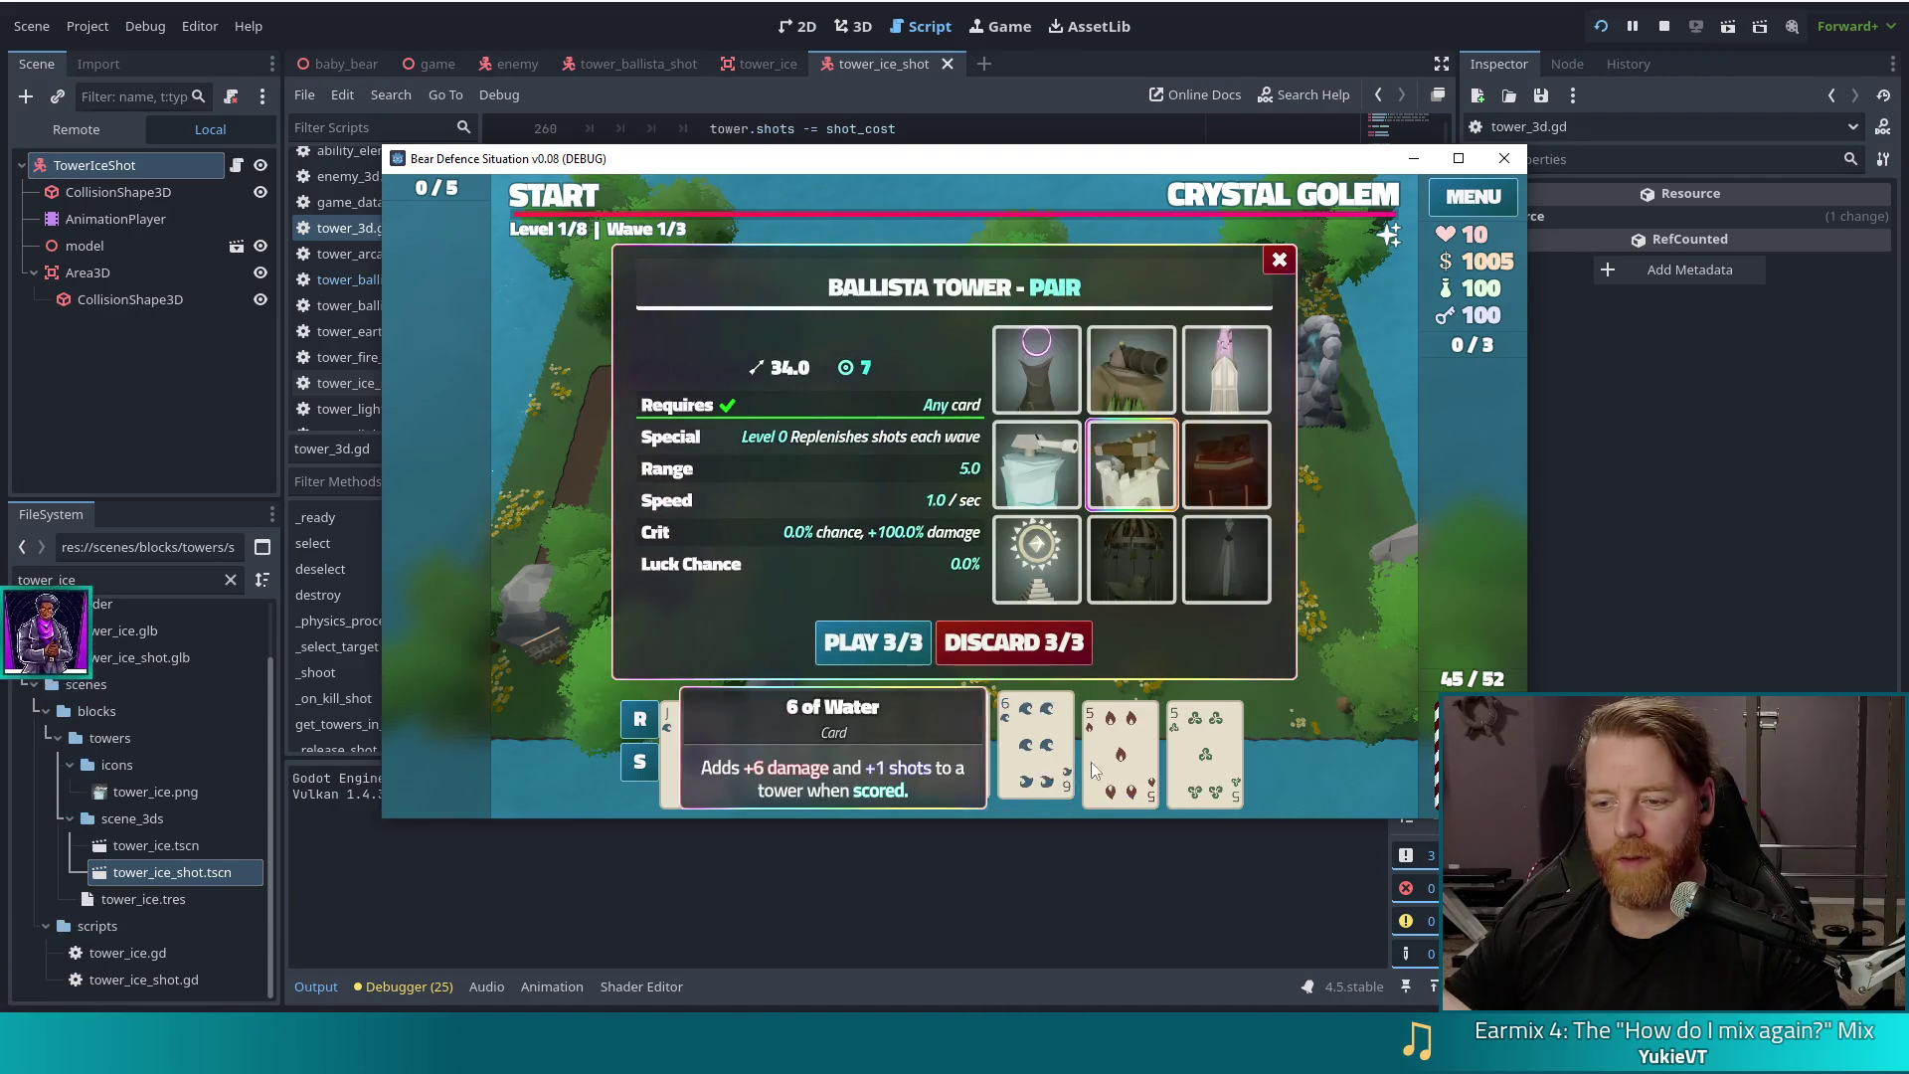
pyautogui.click(1035, 662)
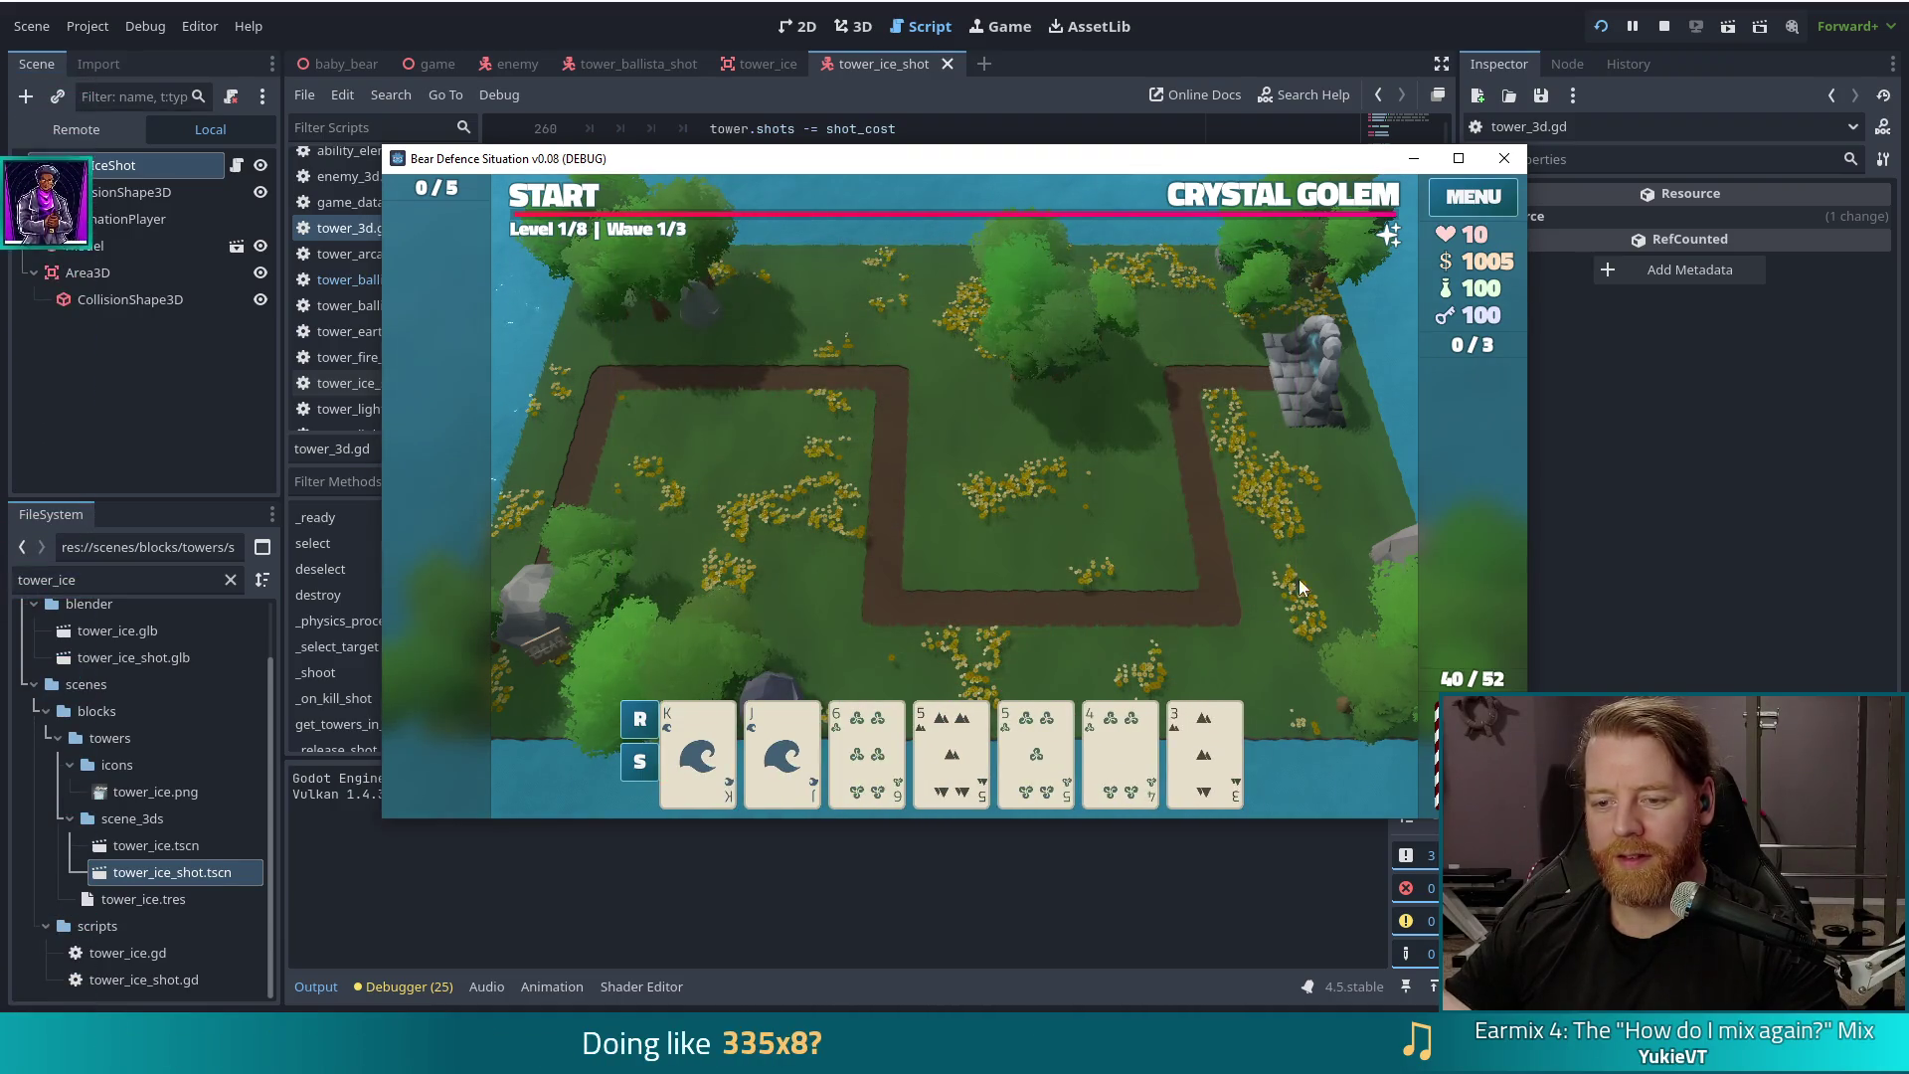
pyautogui.click(698, 745)
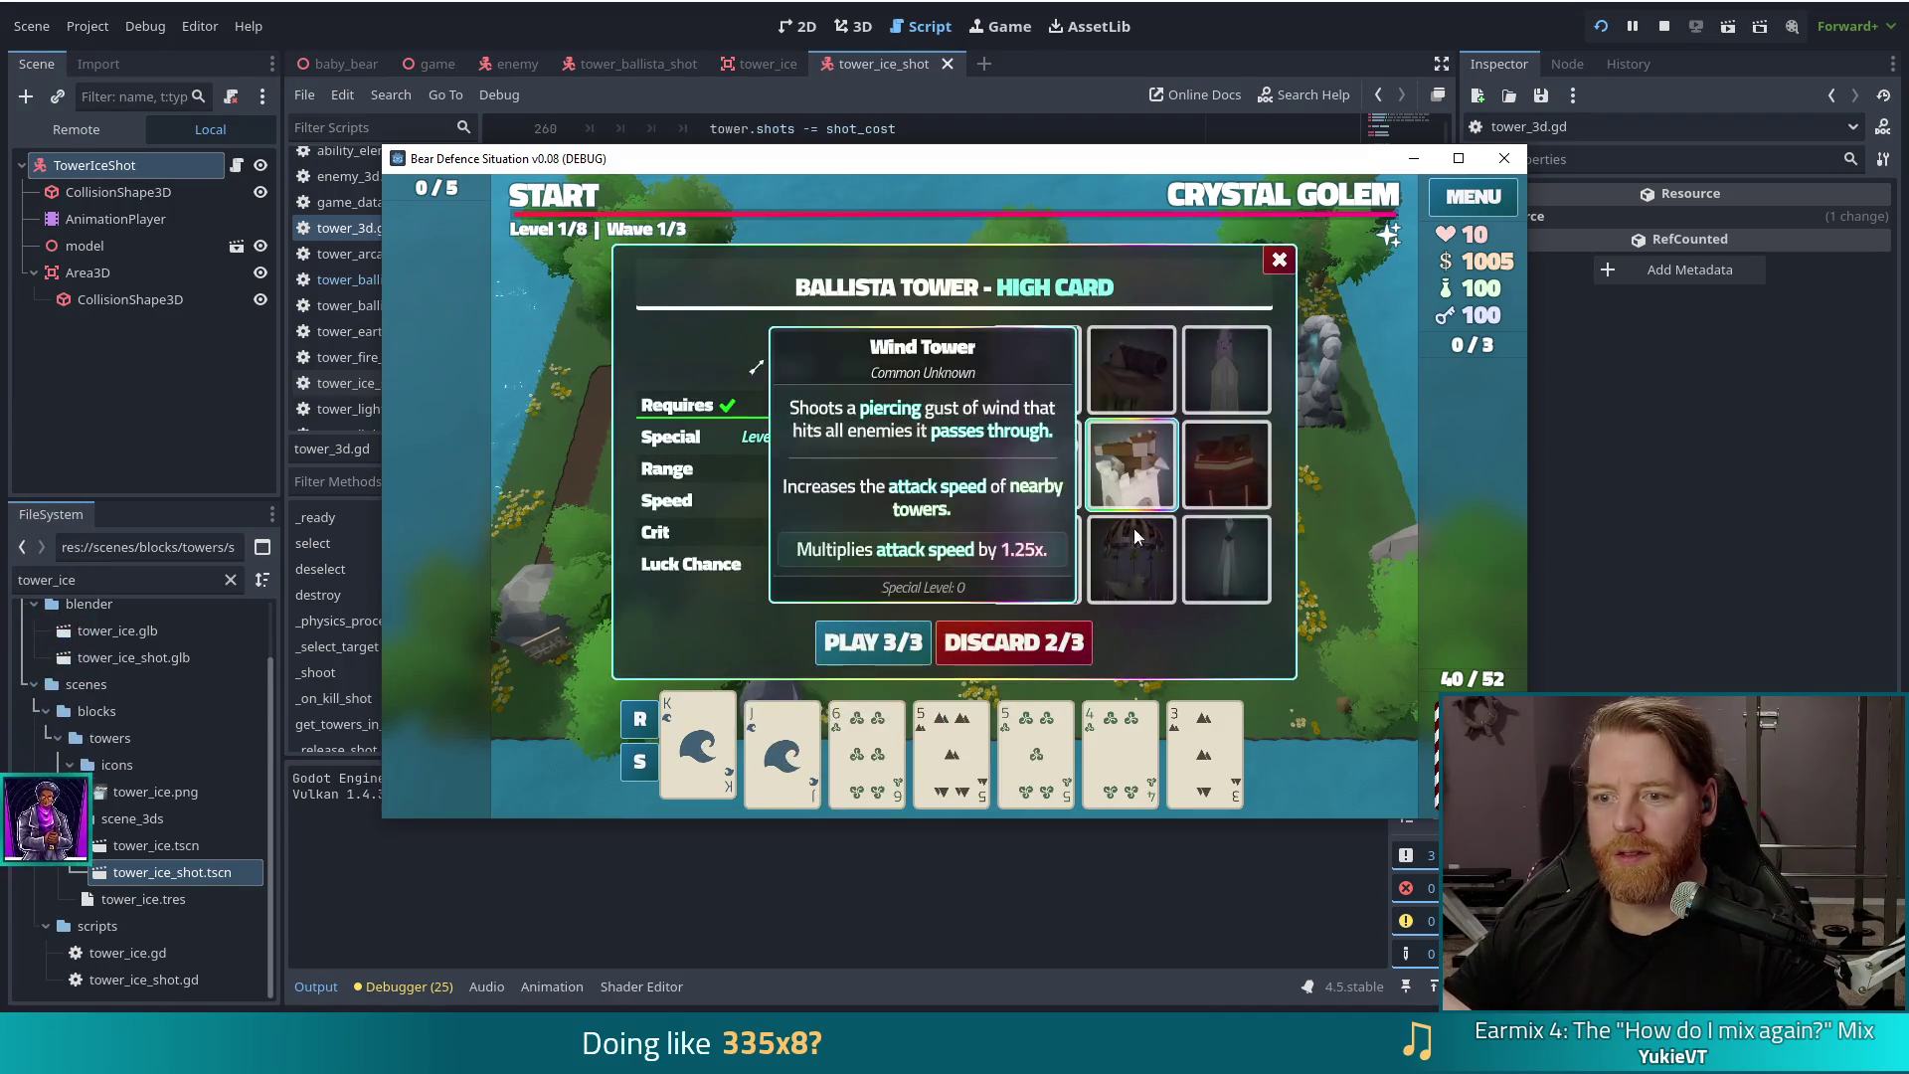
pyautogui.click(1037, 465)
pyautogui.click(832, 636)
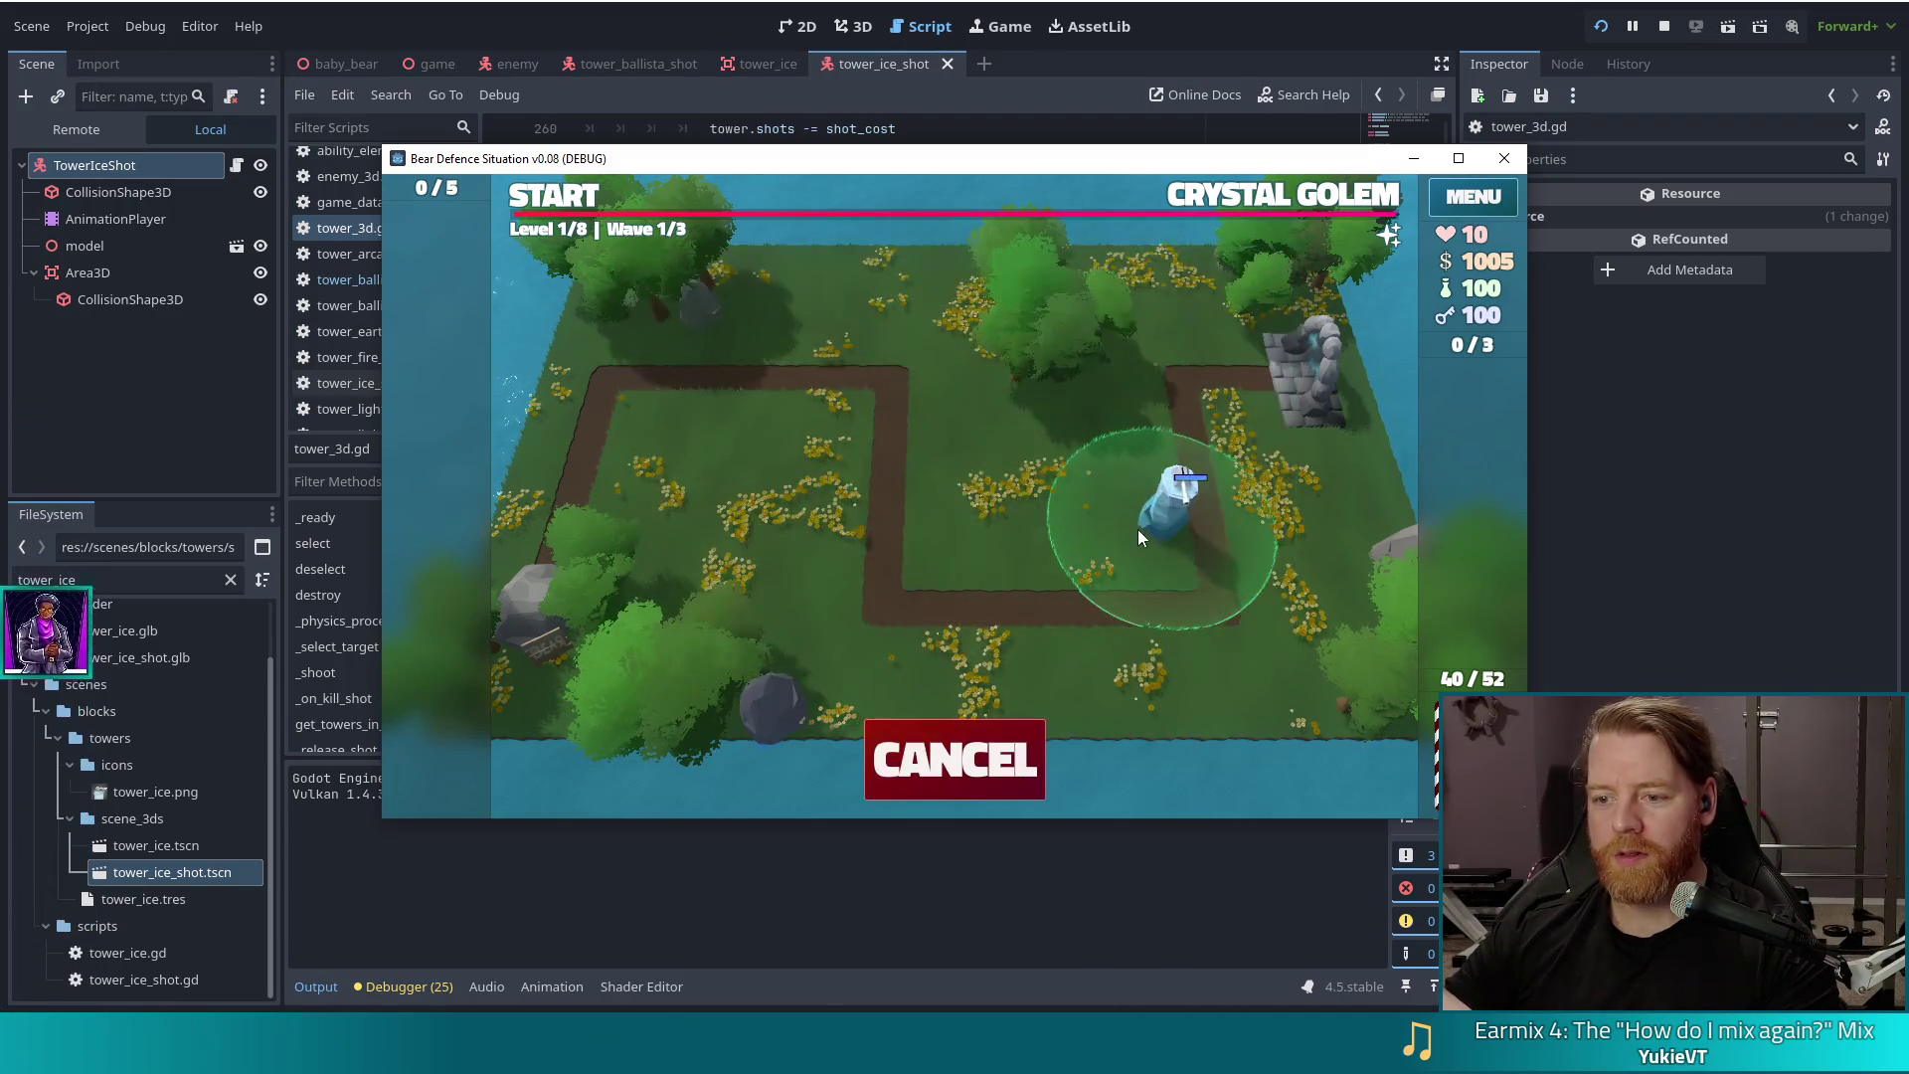
pyautogui.click(1118, 533)
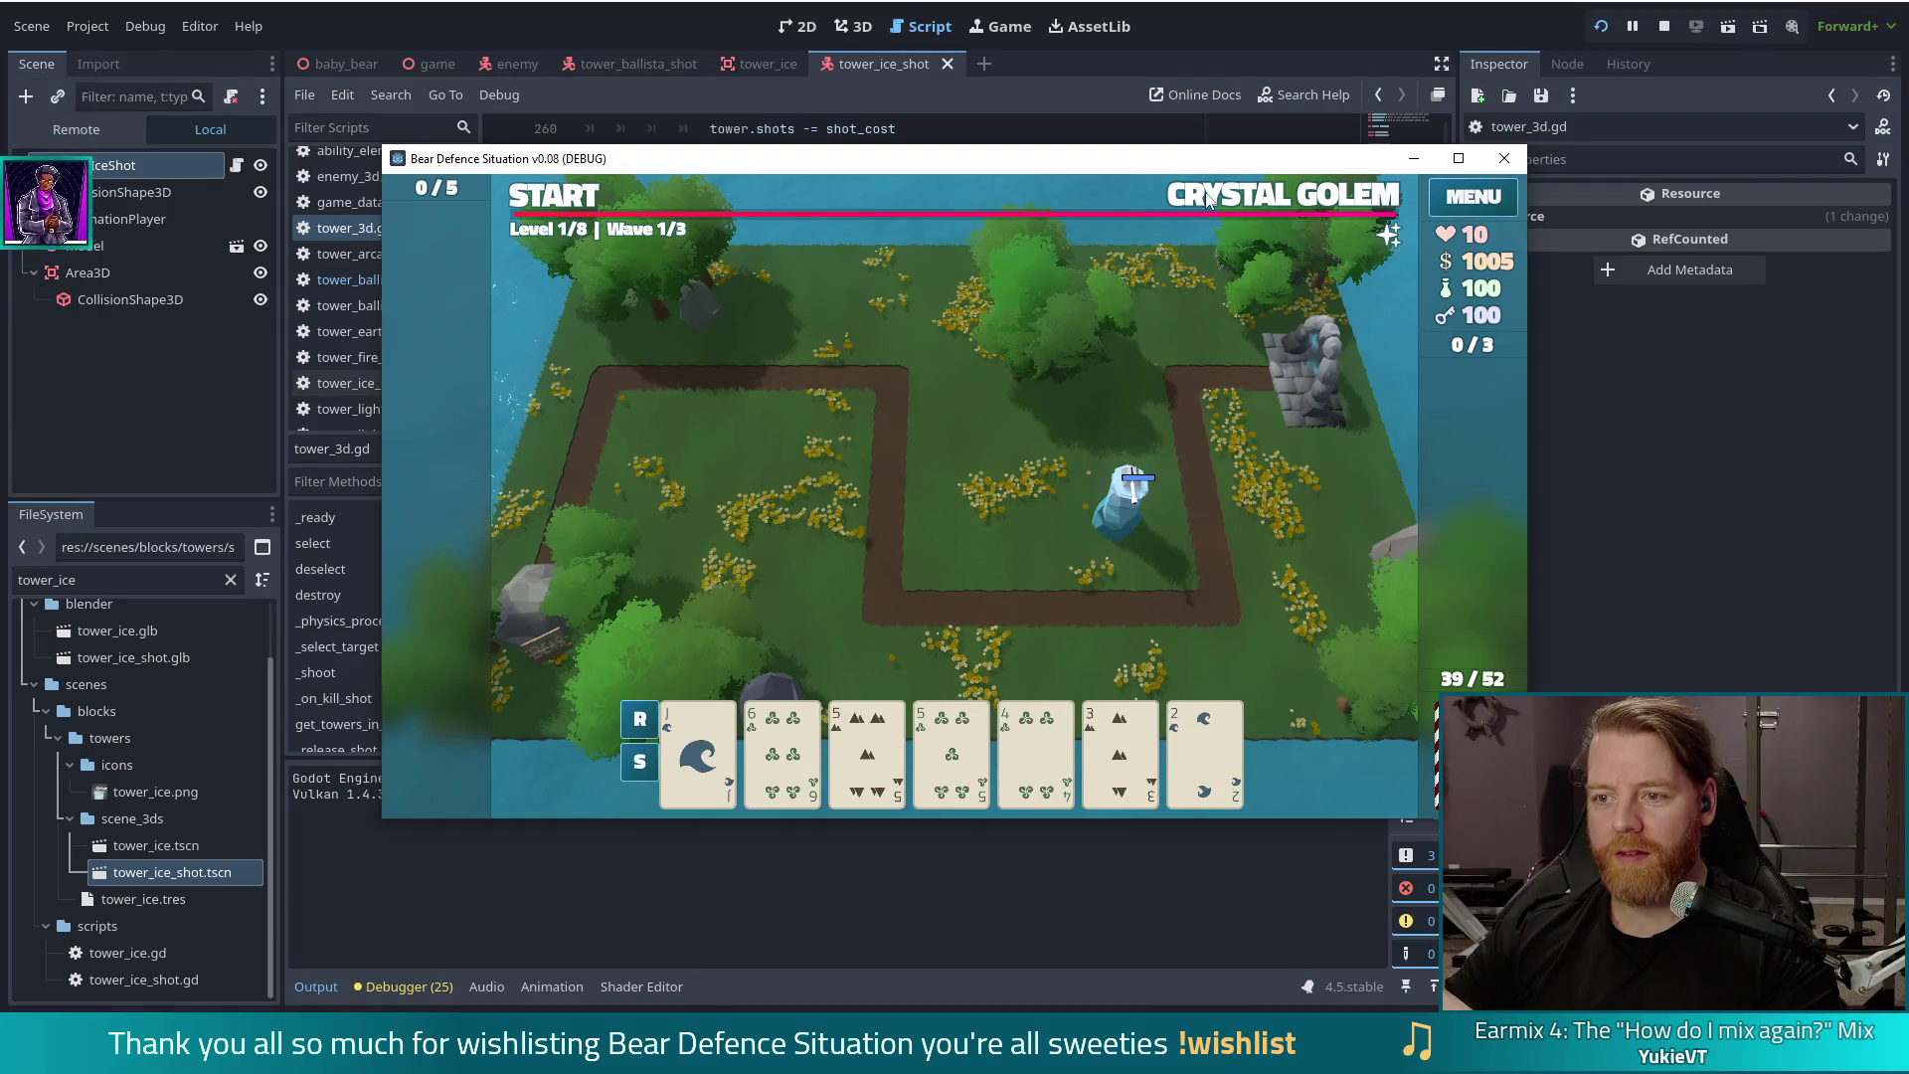
pyautogui.click(1209, 199)
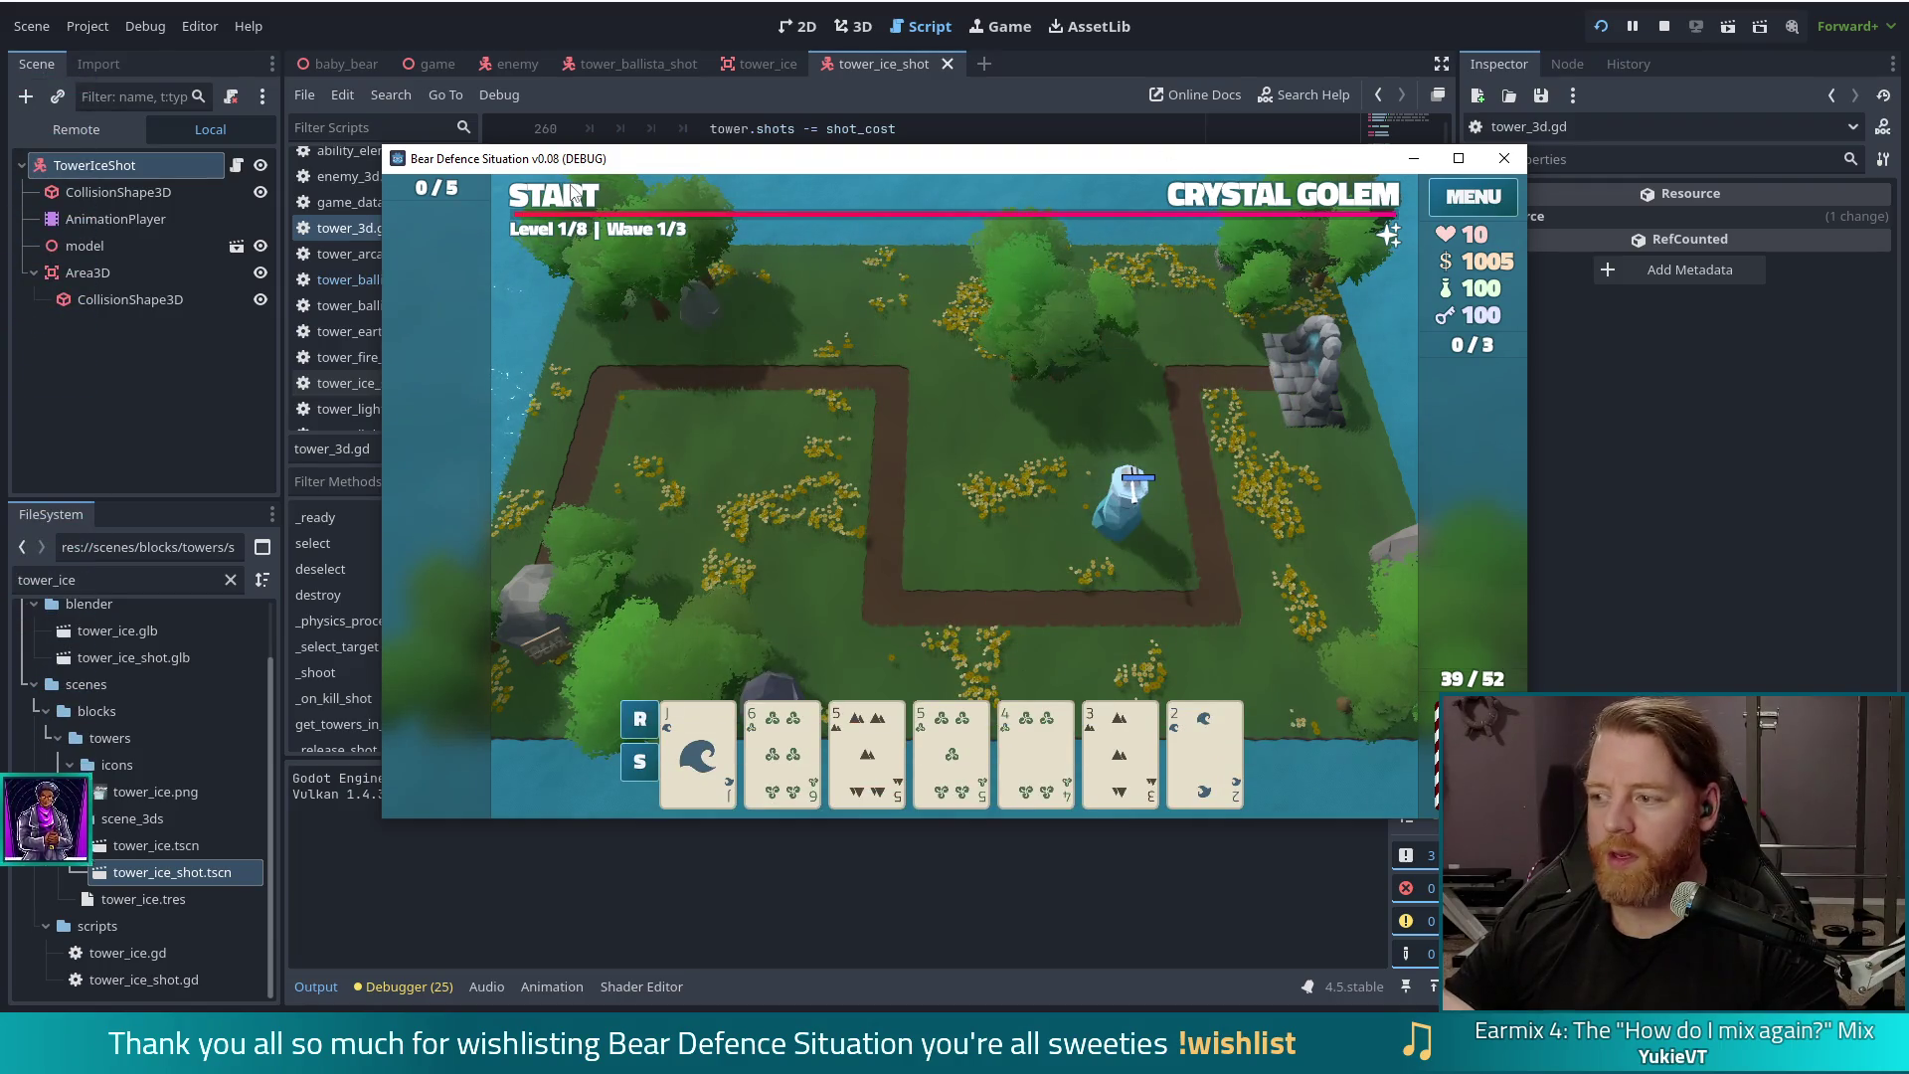
pyautogui.click(565, 196)
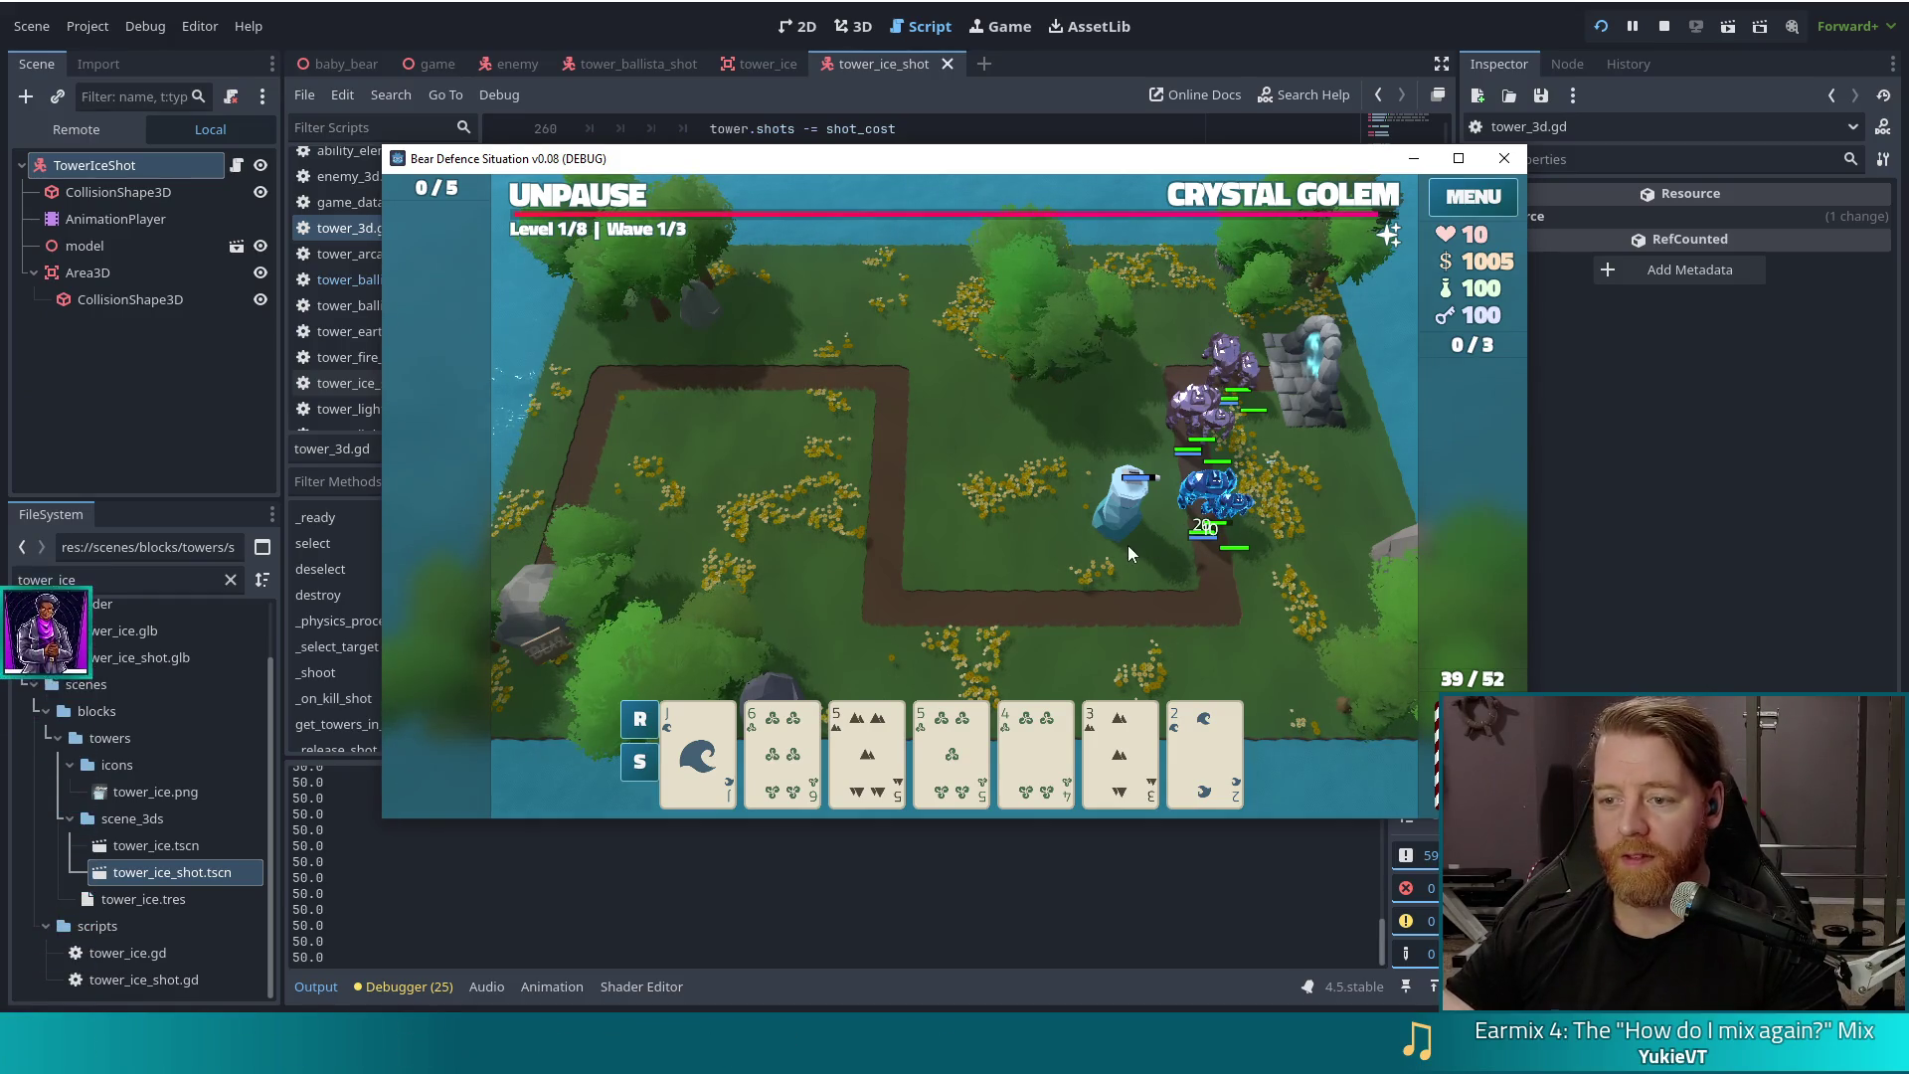
# Step: Build a Ballista Tower from the J card next to the ice tower, then pause the wave
pyautogui.click(696, 751)
pyautogui.click(1143, 456)
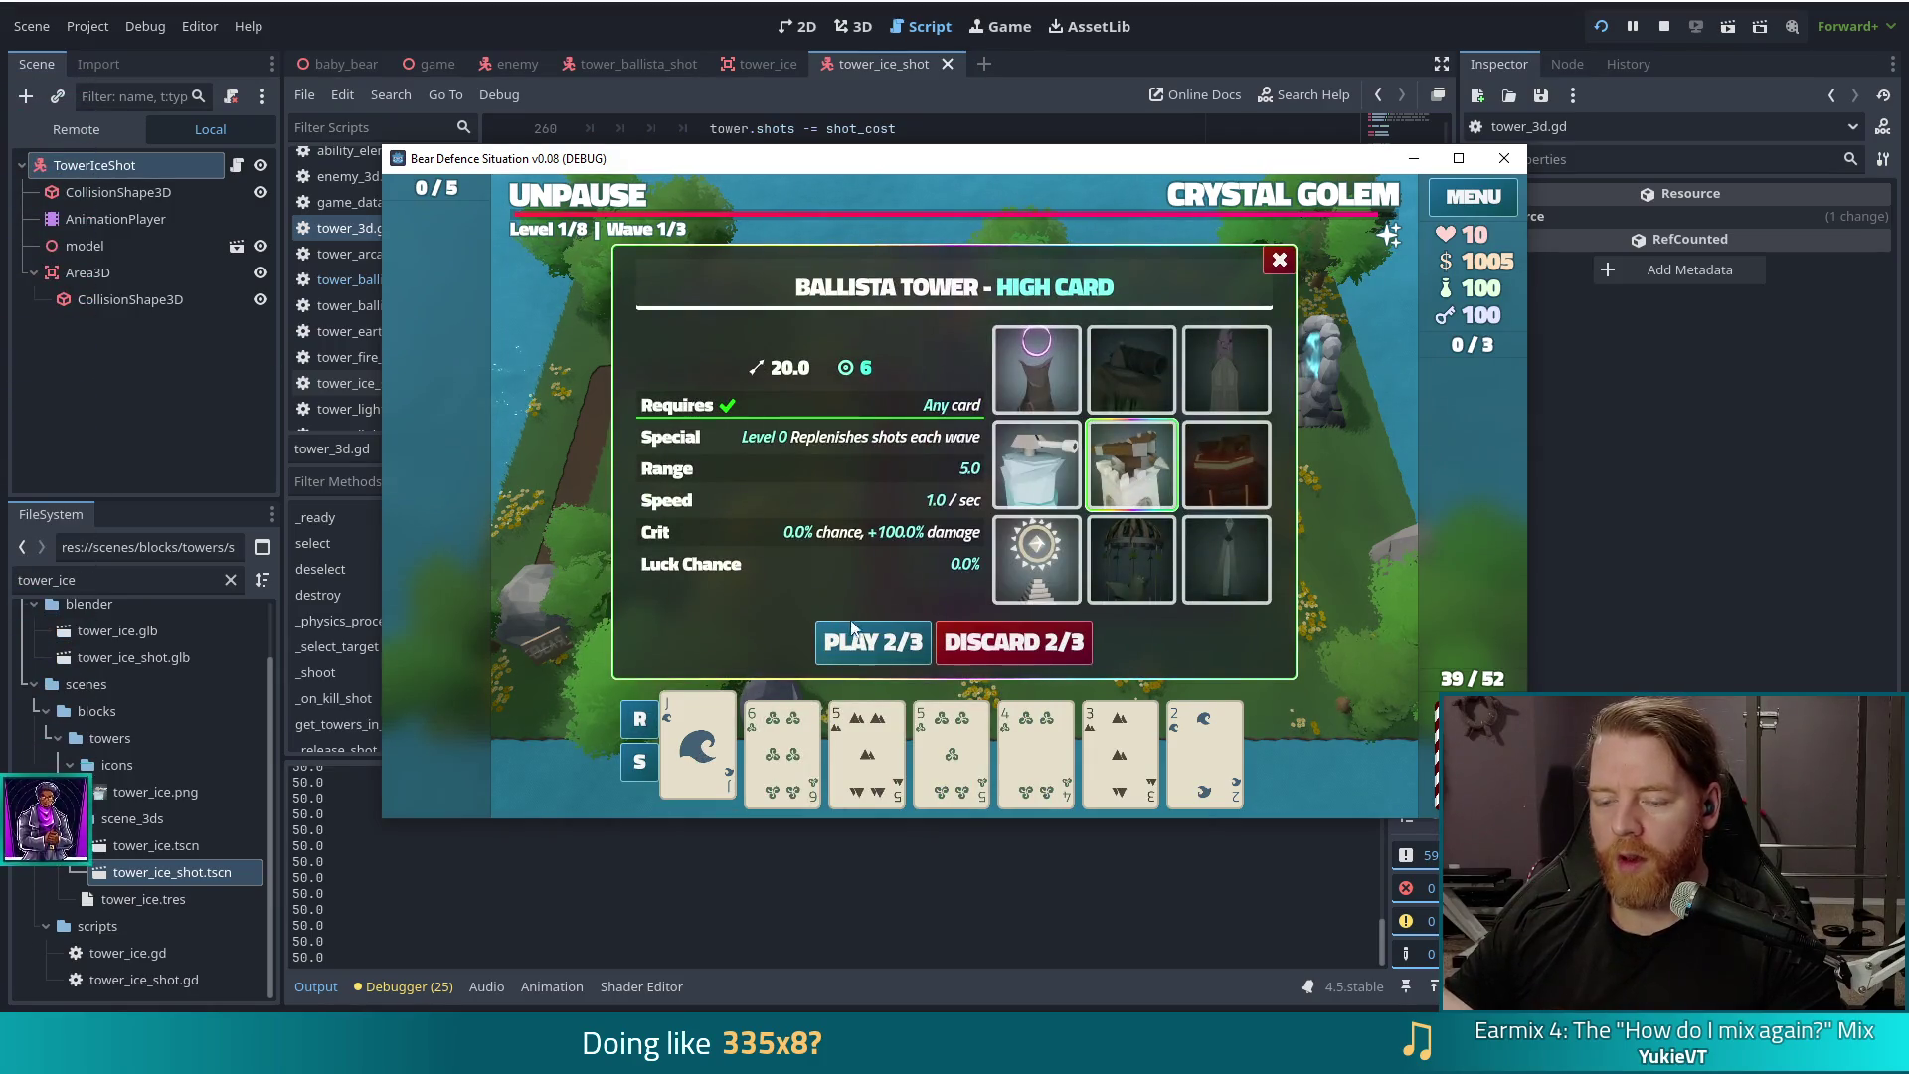
pyautogui.click(892, 650)
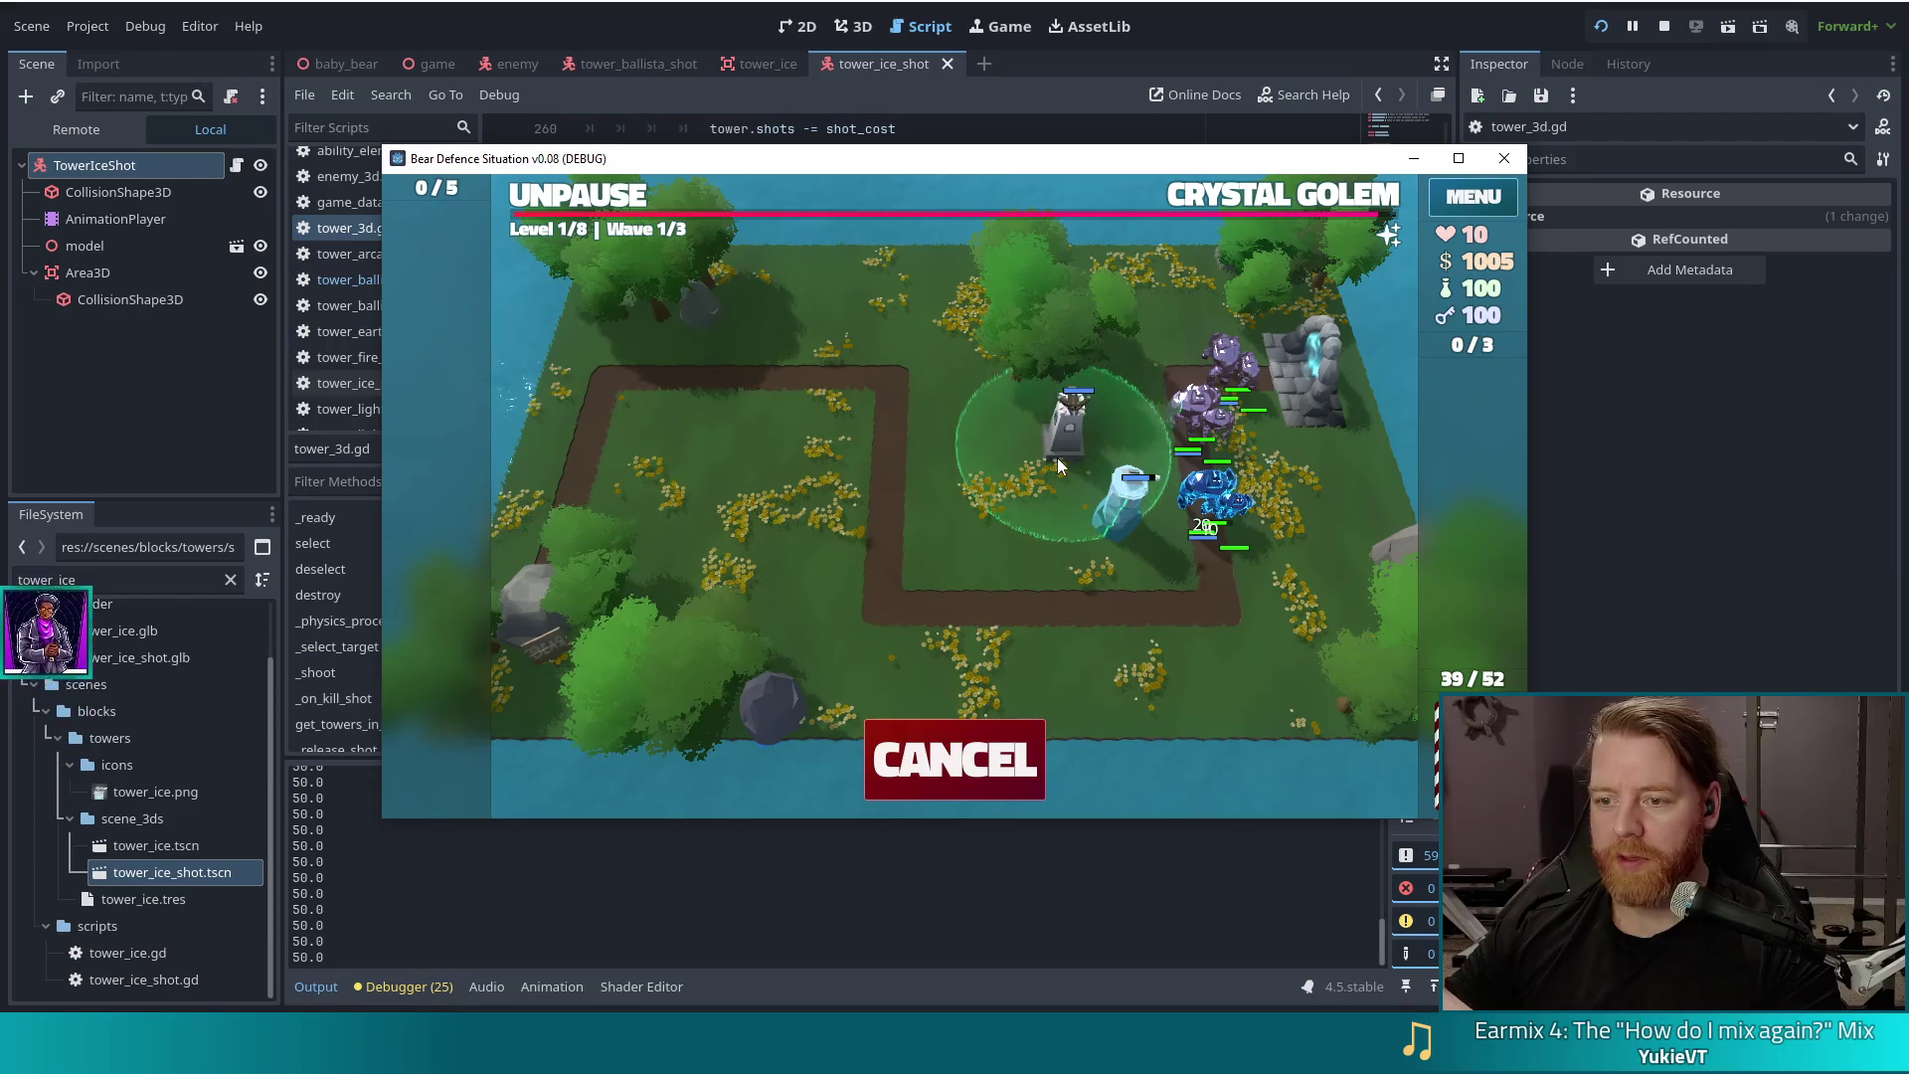
pyautogui.click(1056, 473)
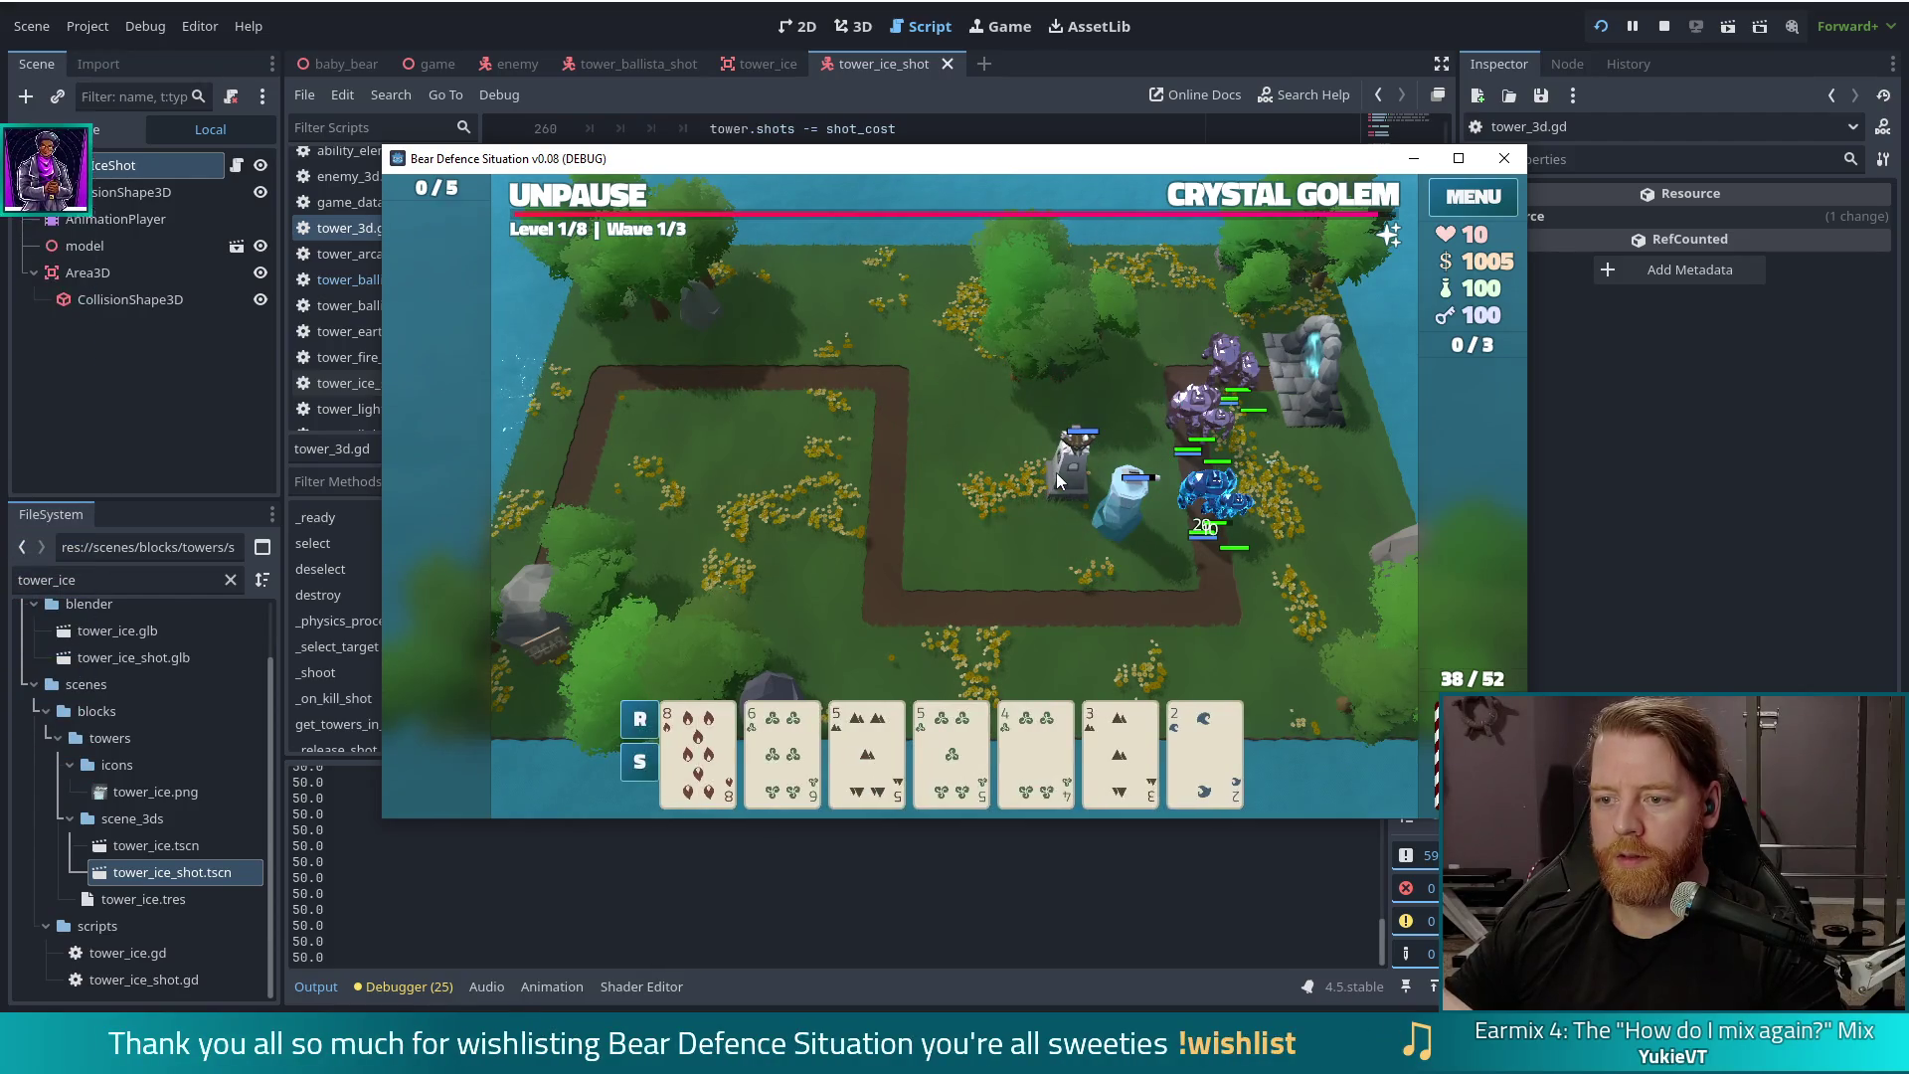
pyautogui.click(597, 207)
pyautogui.click(597, 207)
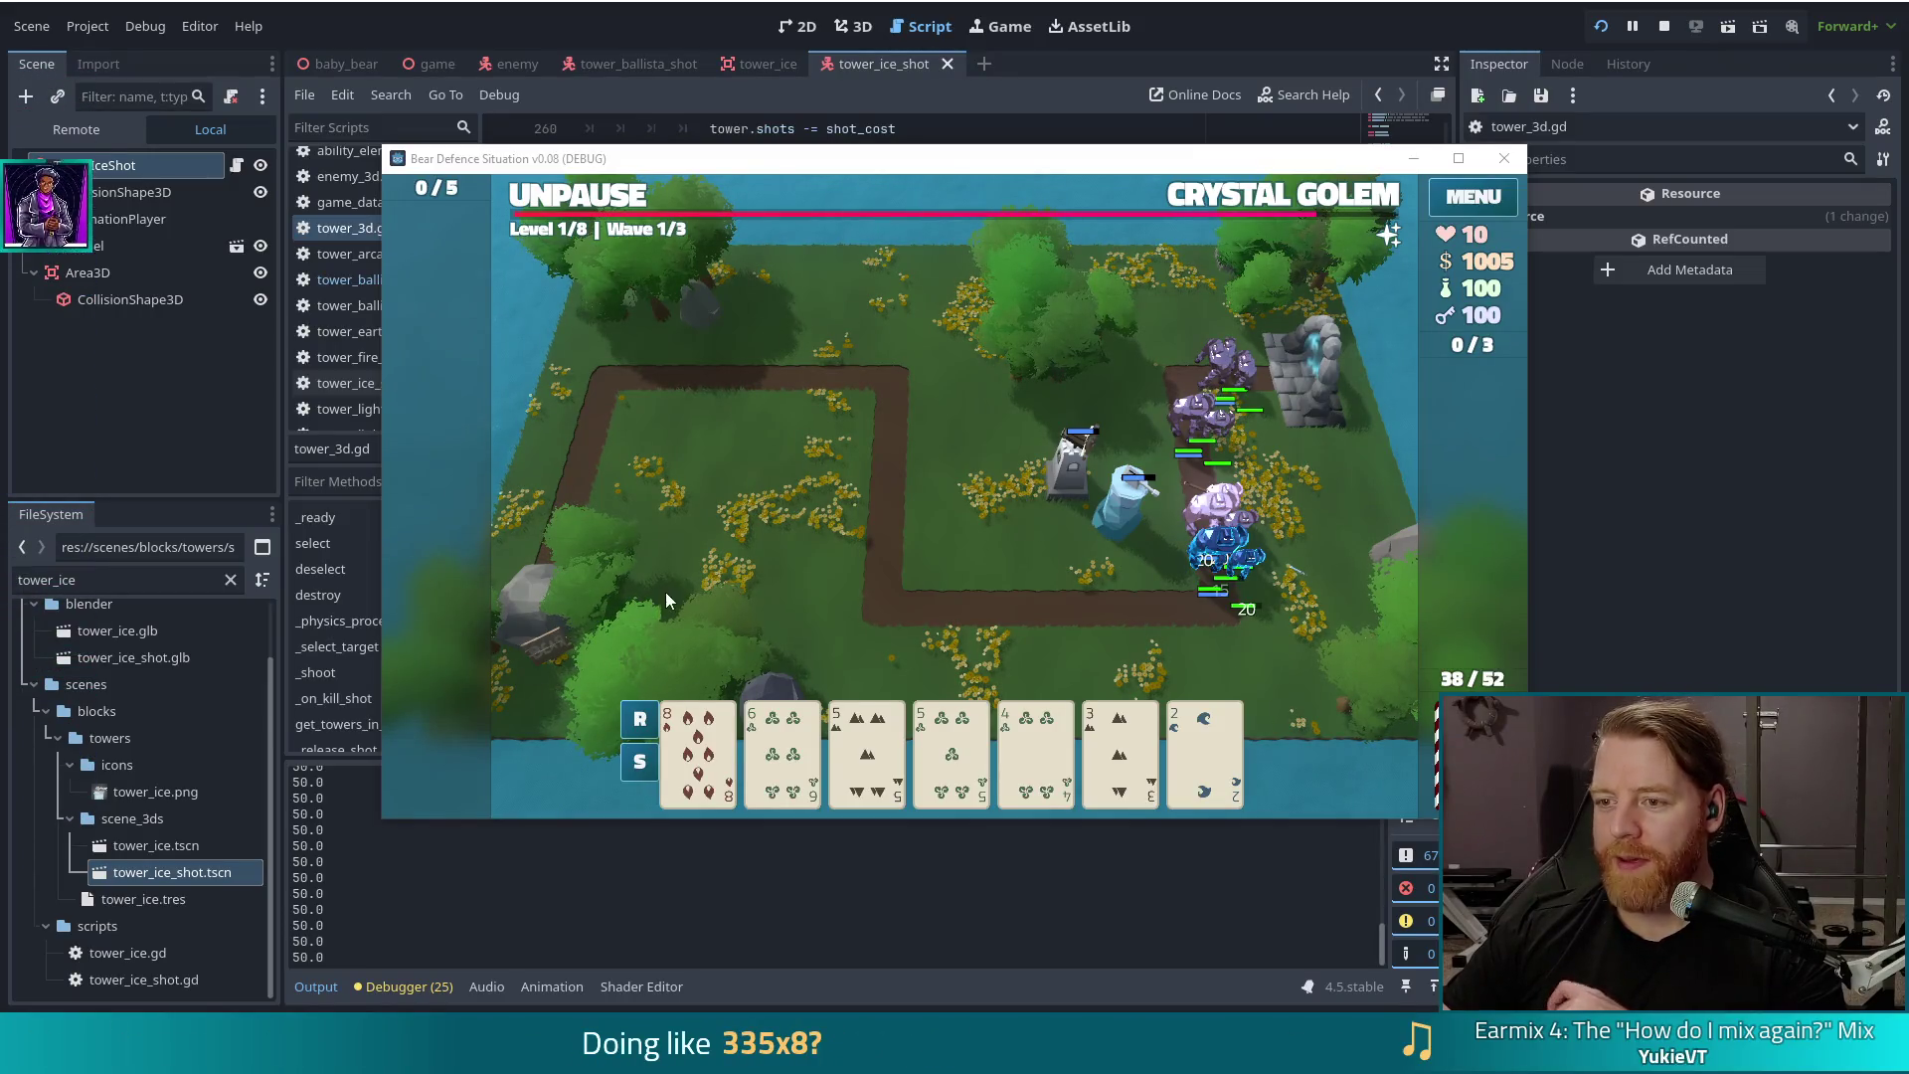
# Step: Maximize the paused game window to fill the screen
pyautogui.click(1458, 158)
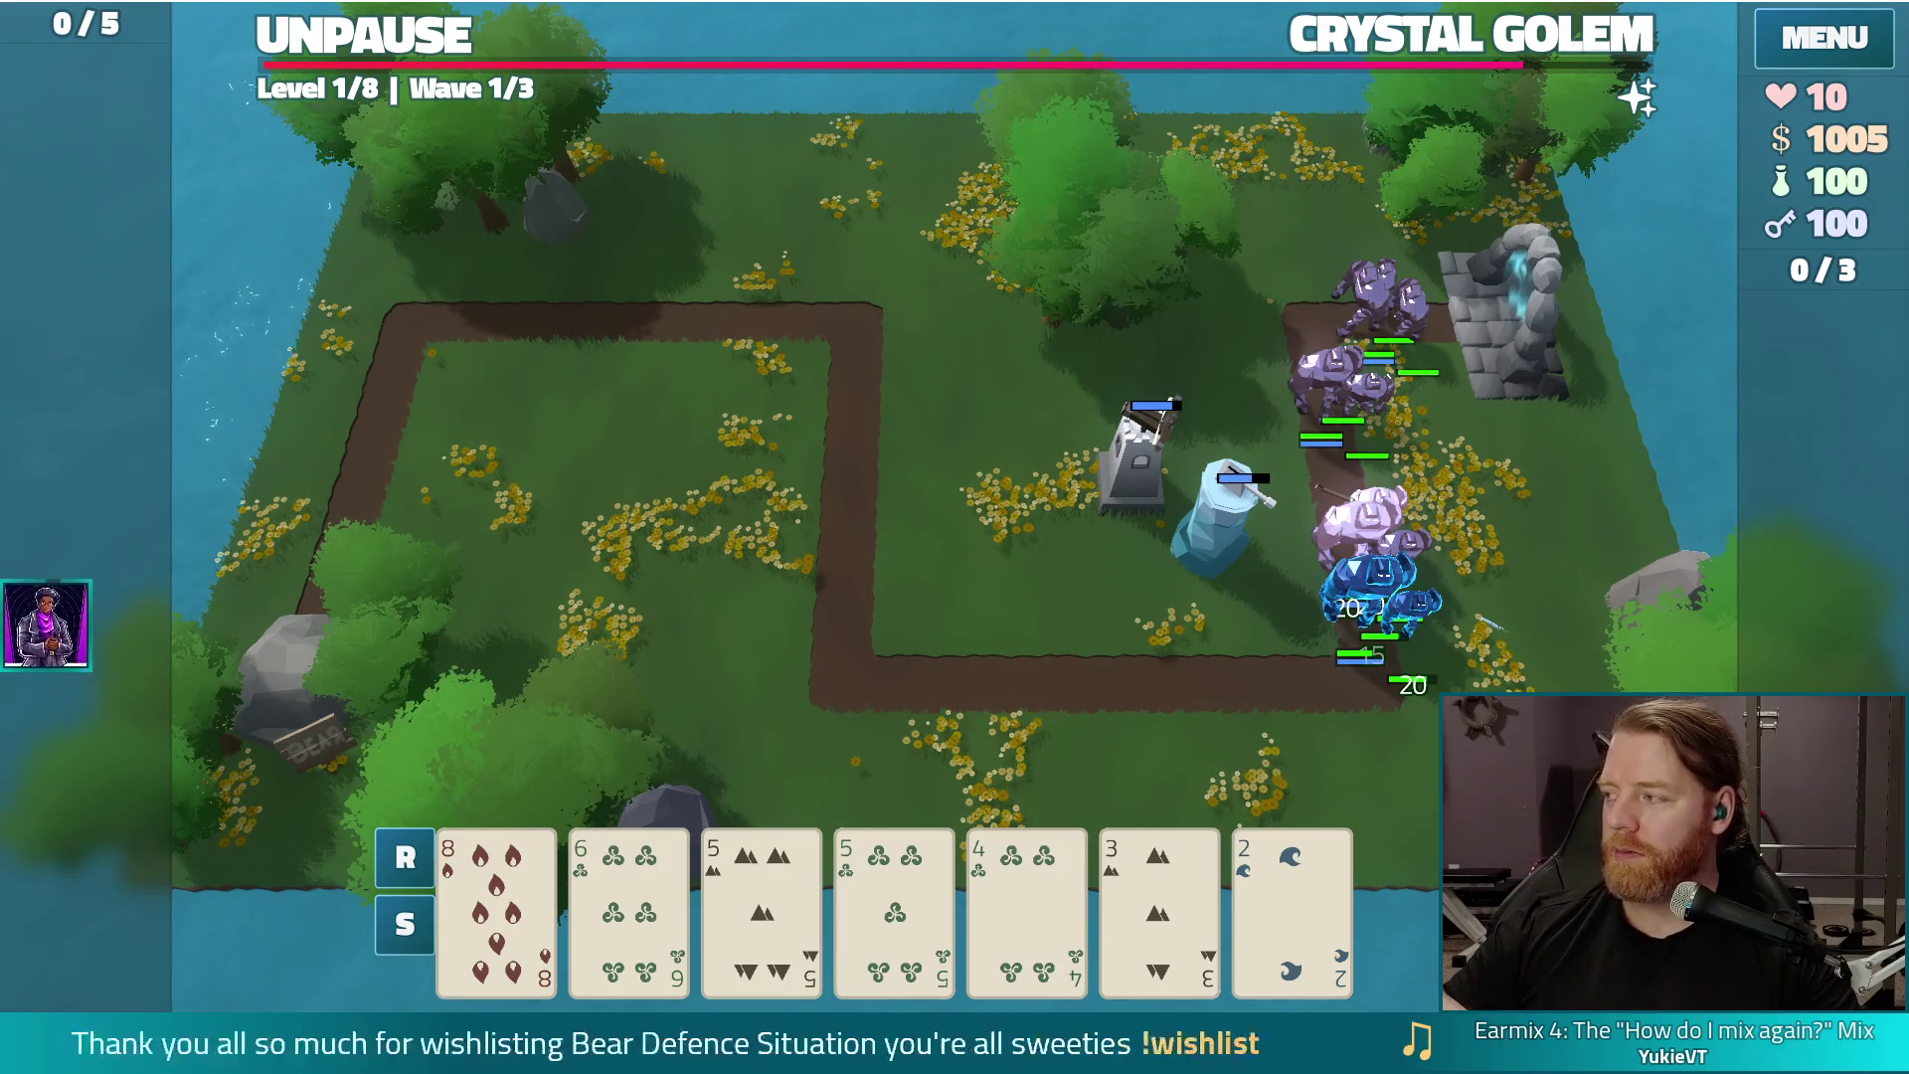
# Step: Drag the Chrome window with the Bear Defence Situation Steam store page onto the screen
pyautogui.moveTo(1908, 298)
pyautogui.mouseDown()
pyautogui.moveTo(1908, 279)
pyautogui.moveTo(891, 461)
pyautogui.moveTo(895, 2)
pyautogui.mouseUp()
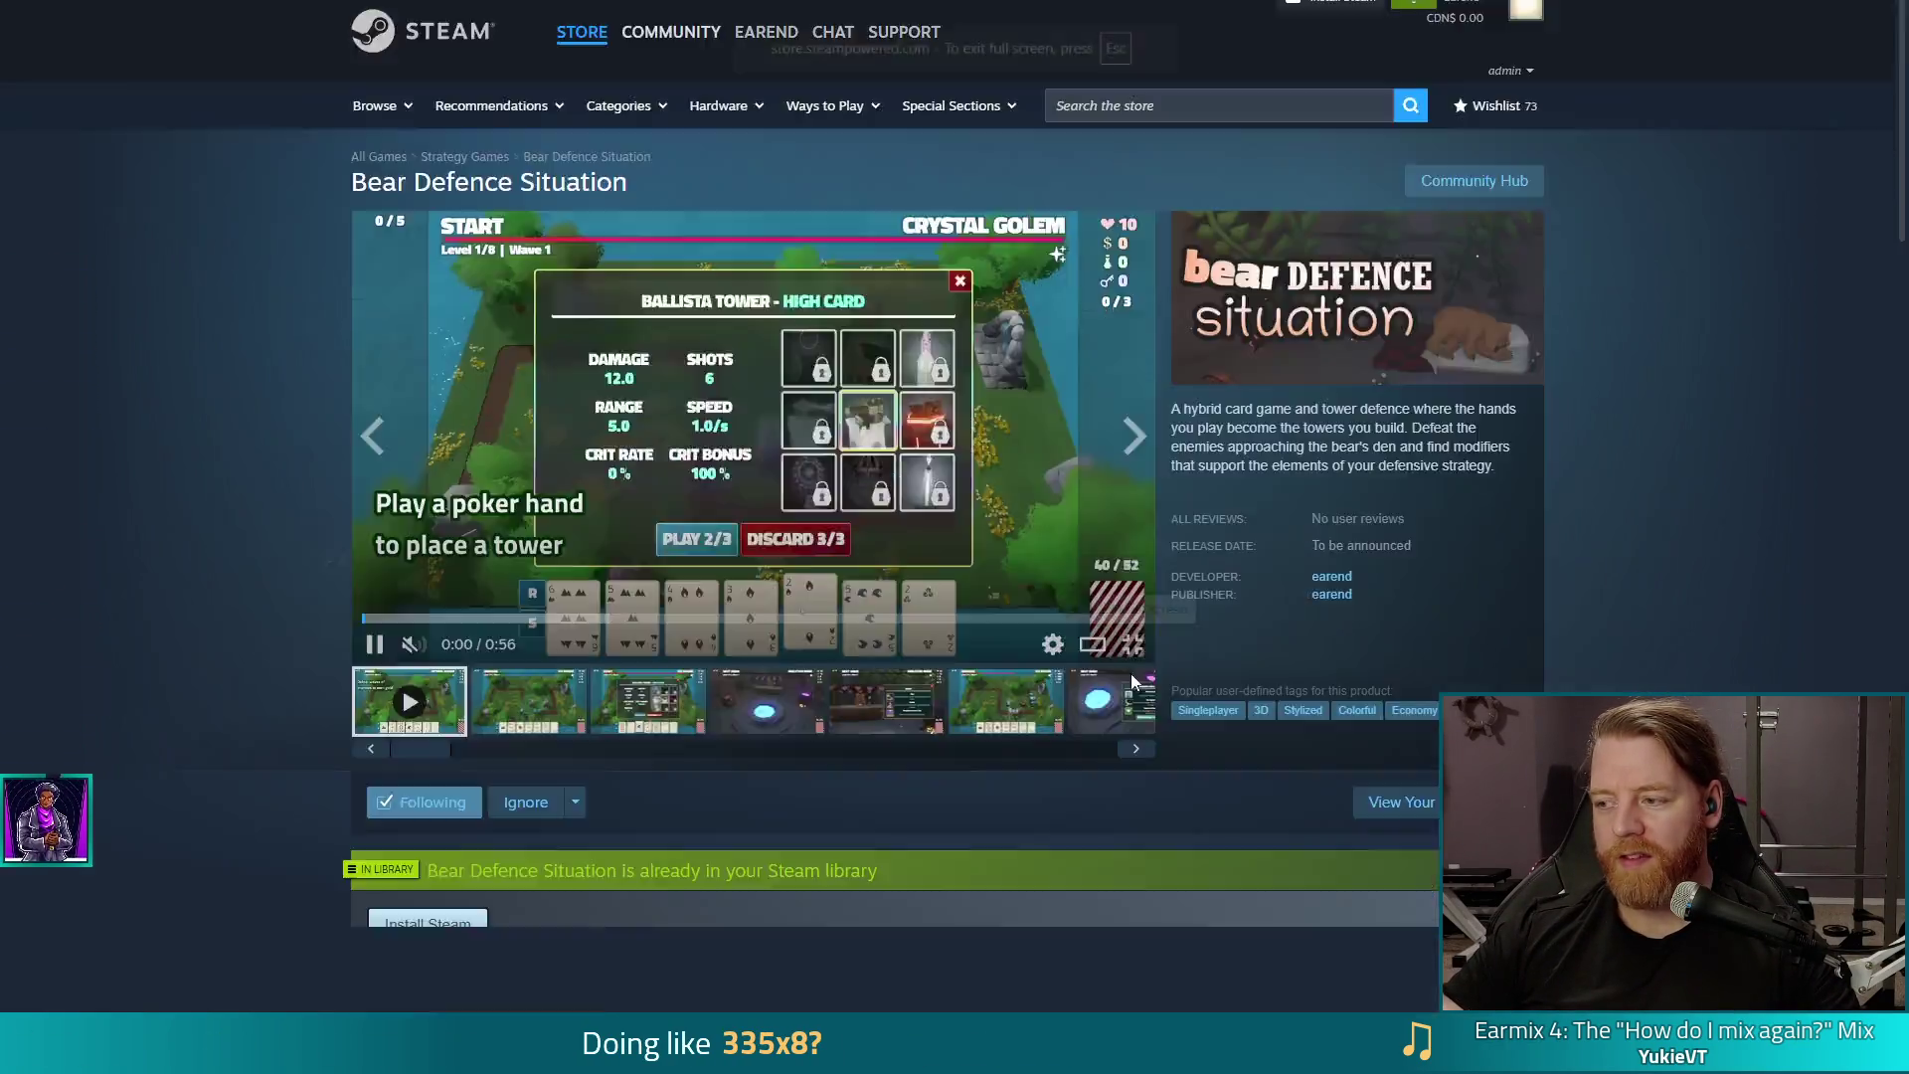
# Step: Watch the Bear Defence Situation trailer full screen, then exit and switch to the untitled document
pyautogui.click(1129, 731)
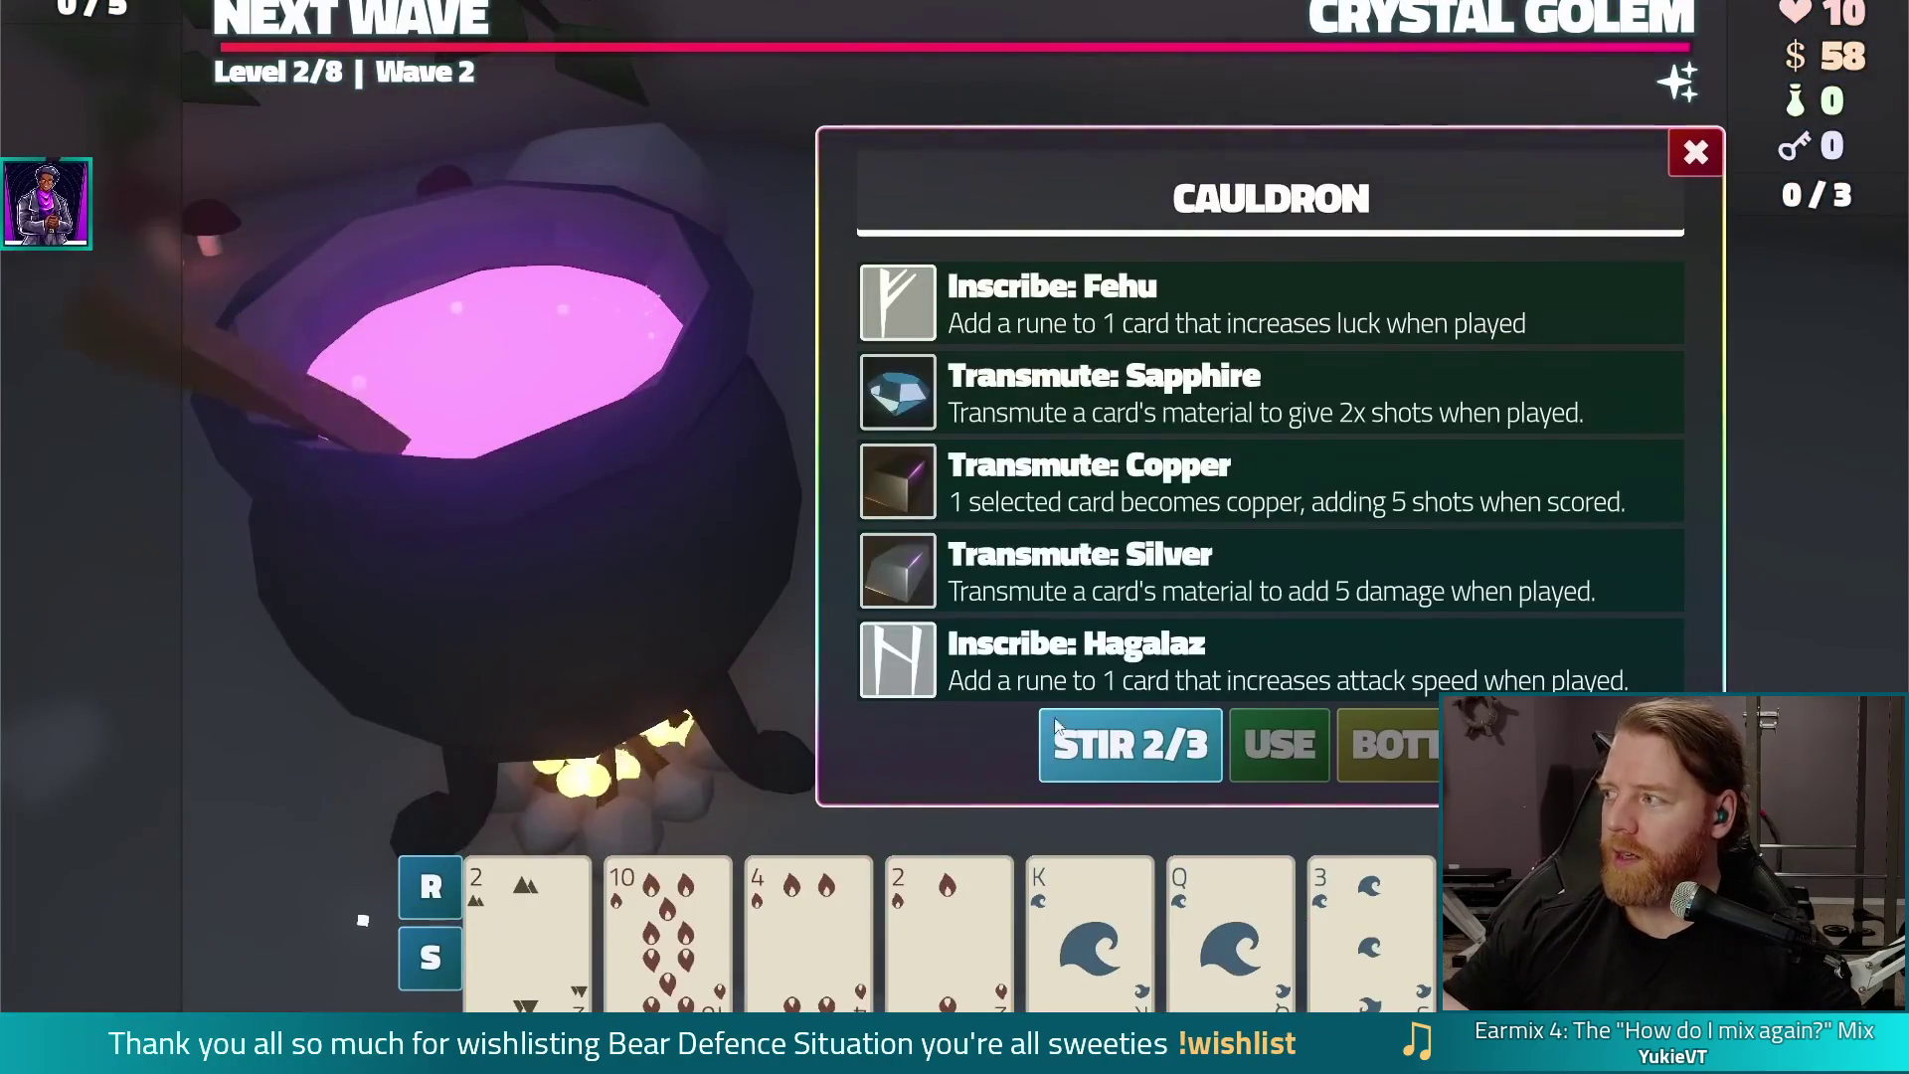
pyautogui.click(642, 940)
pyautogui.click(1143, 392)
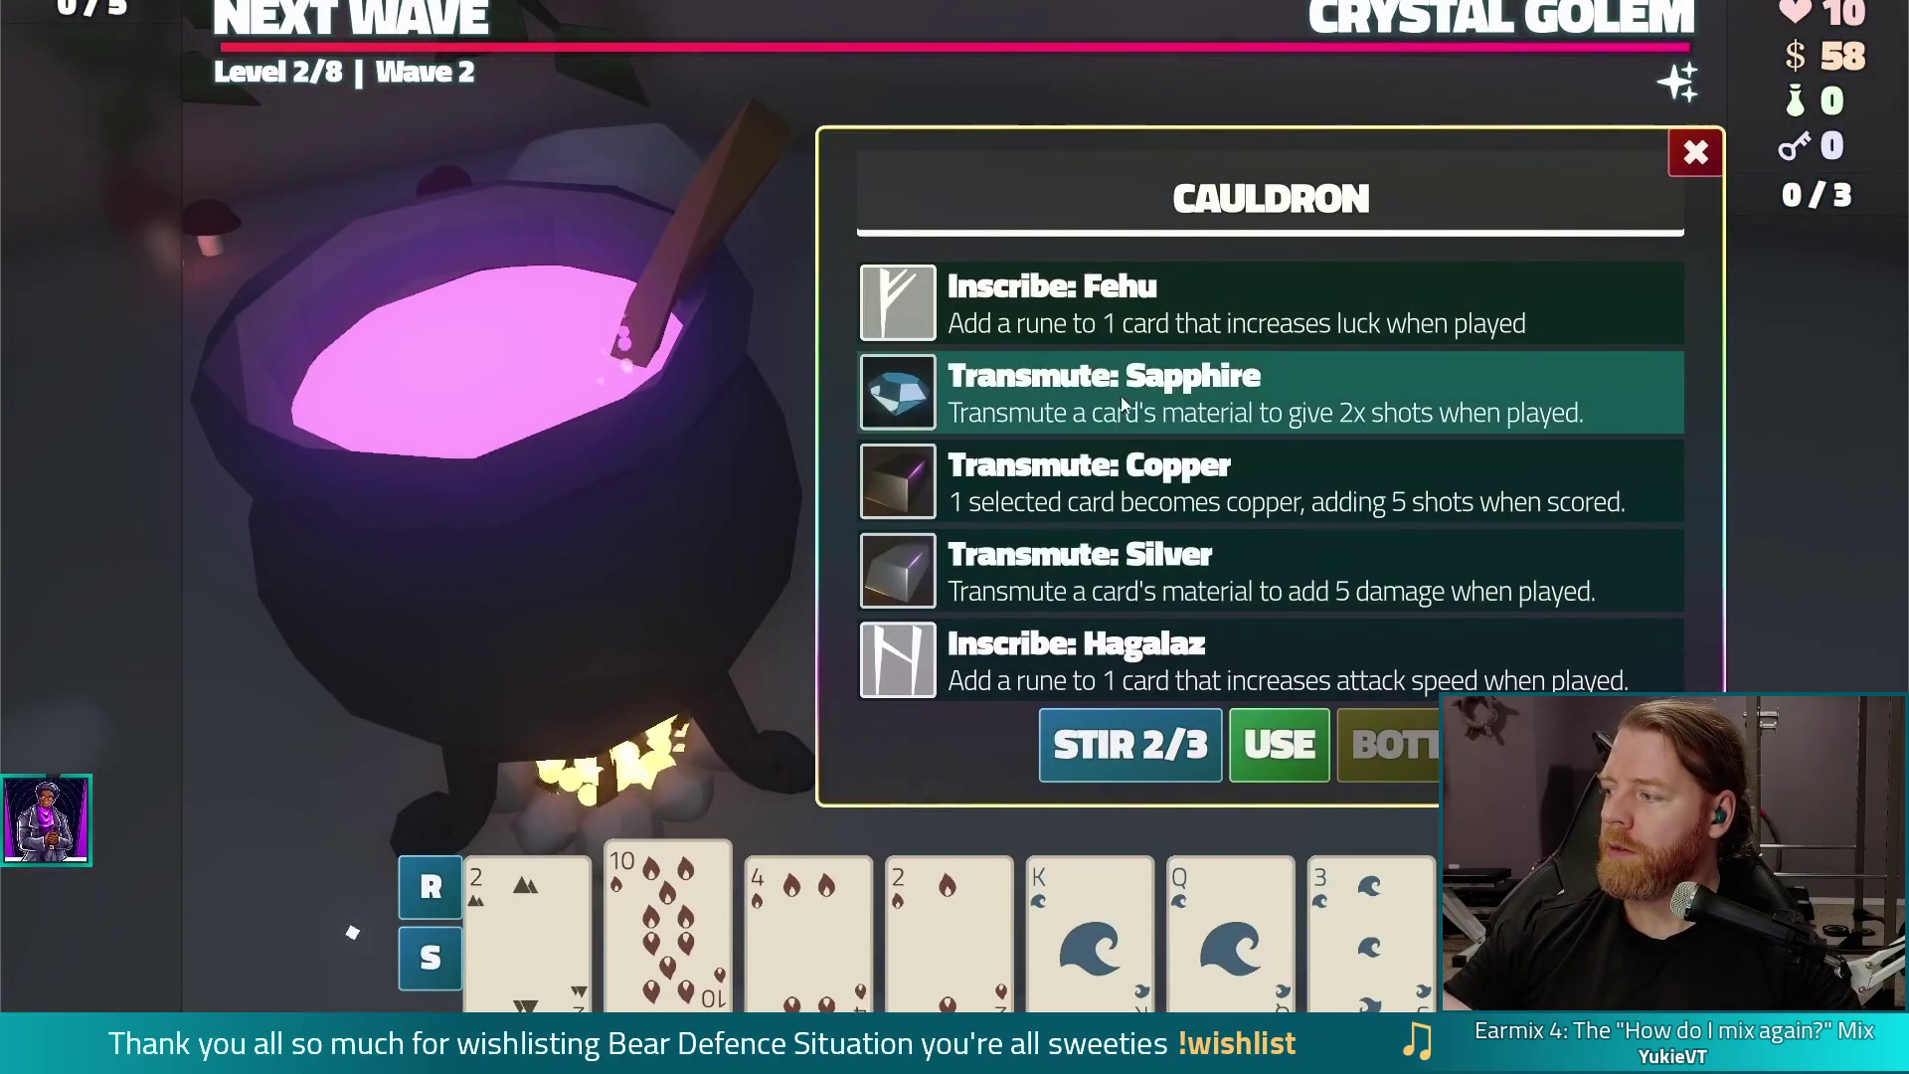
pyautogui.click(1276, 745)
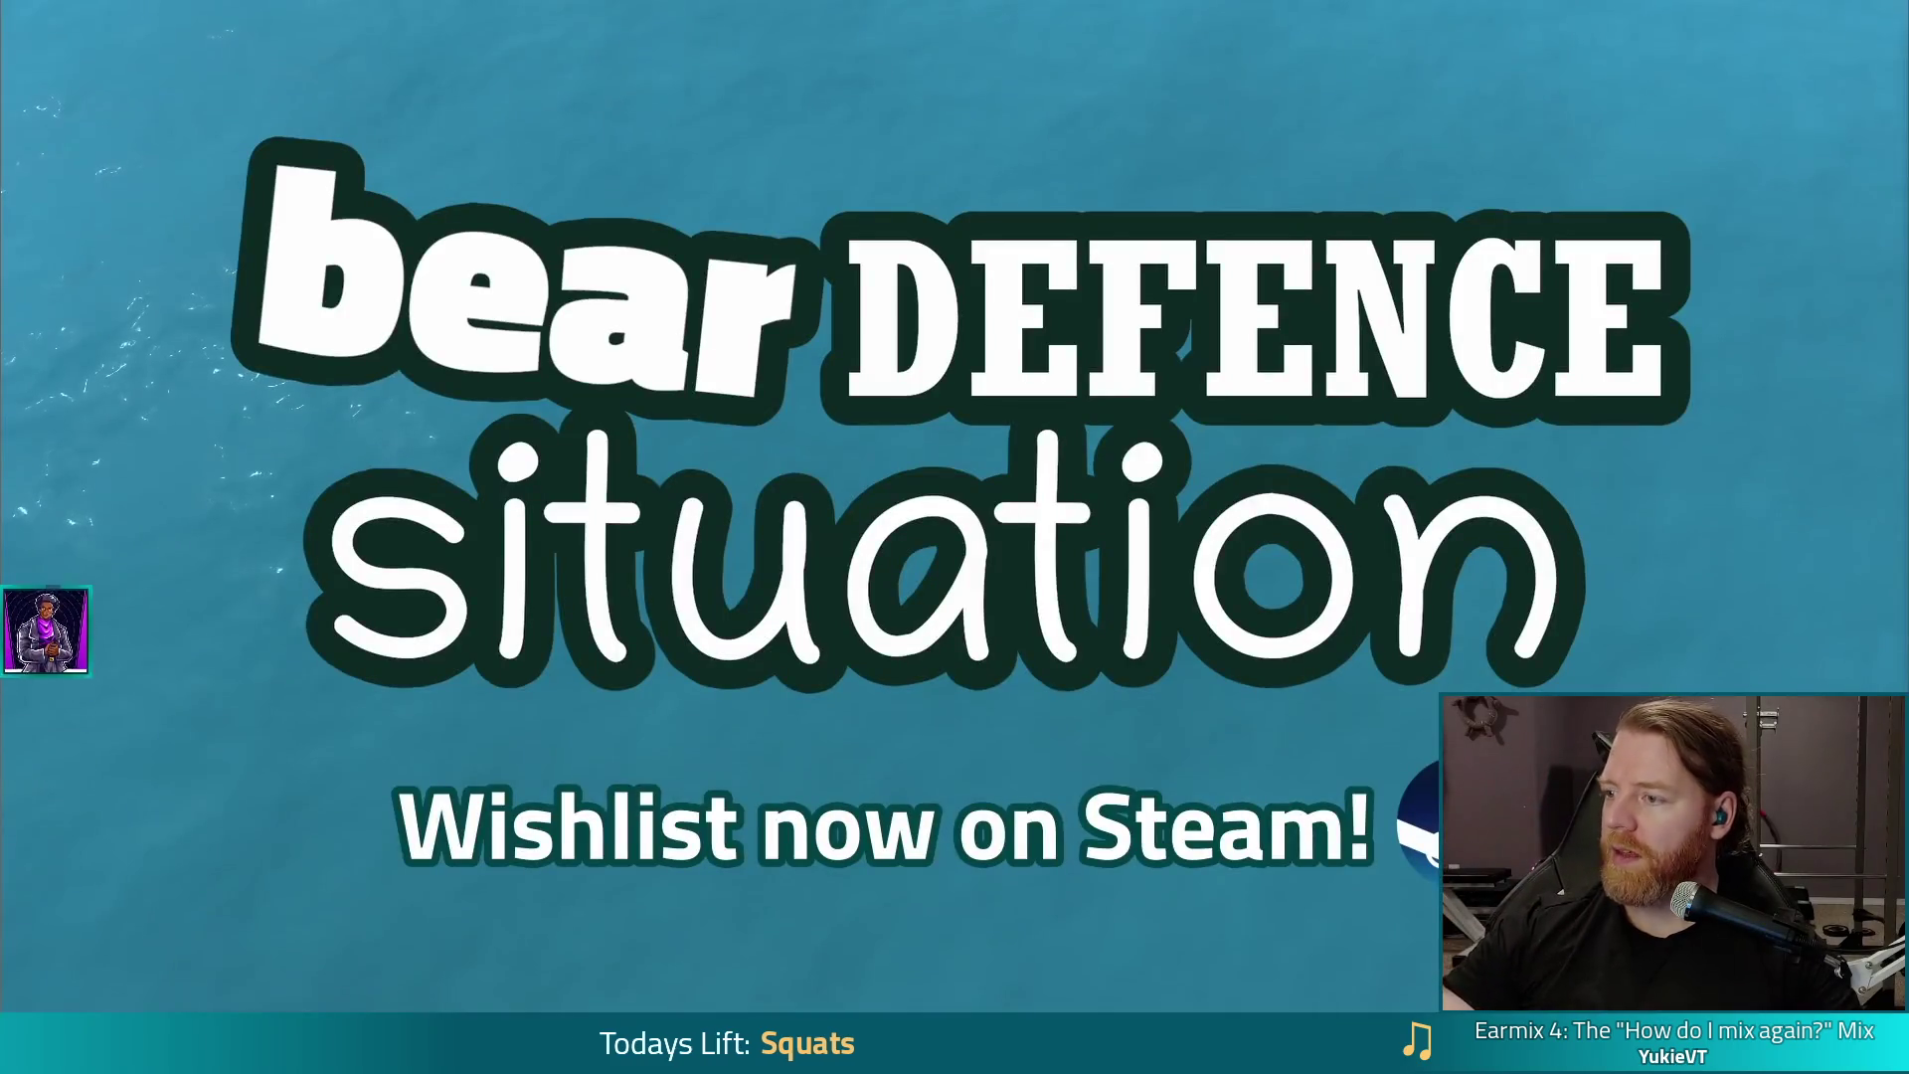
pyautogui.press('Escape')
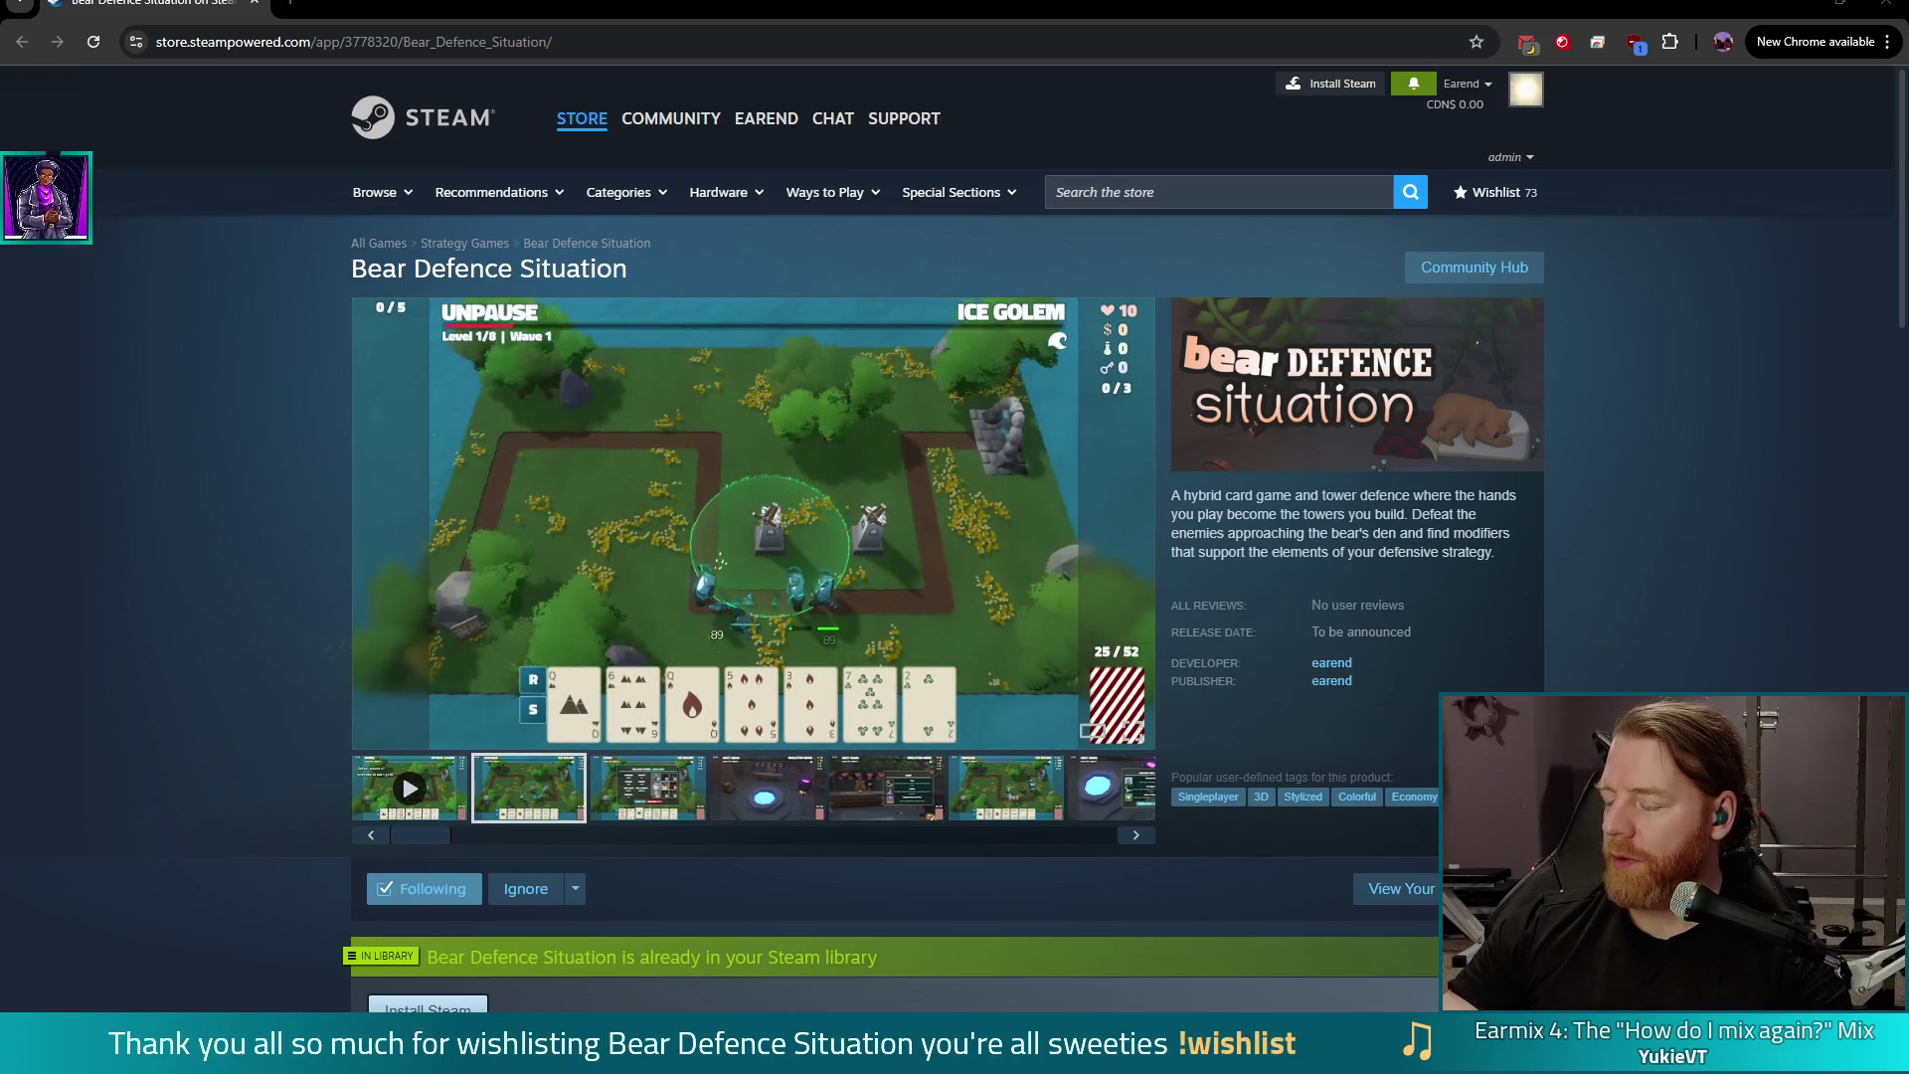
pyautogui.hotkey('alt', 'Tab')
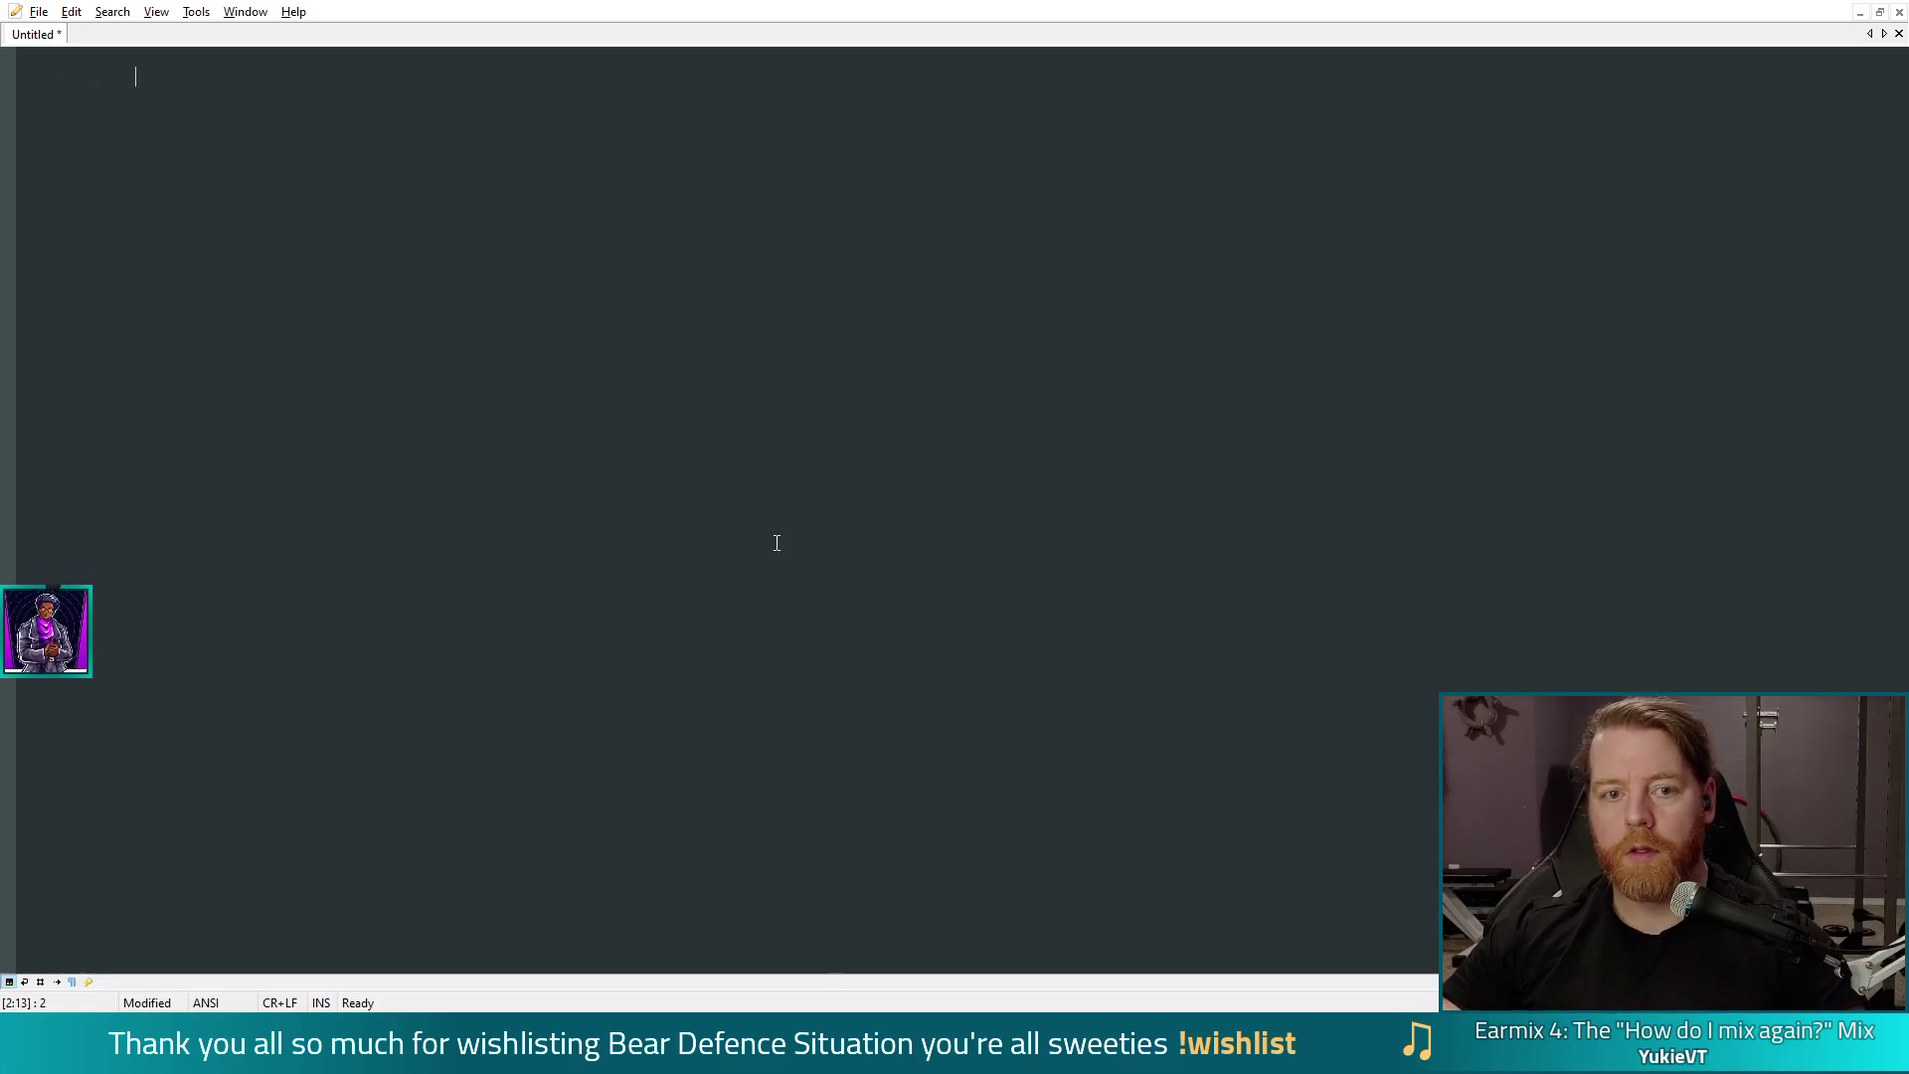
# Step: Type chapel, boom, jitspoe and lobo on separate lines, then place the cursor after jitspoe
pyautogui.press('Return')
pyautogui.press('Tab')
pyautogui.press('Tab')
pyautogui.press('Tab')
pyautogui.write('el')
pyautogui.press('Return')
pyautogui.write('boom')
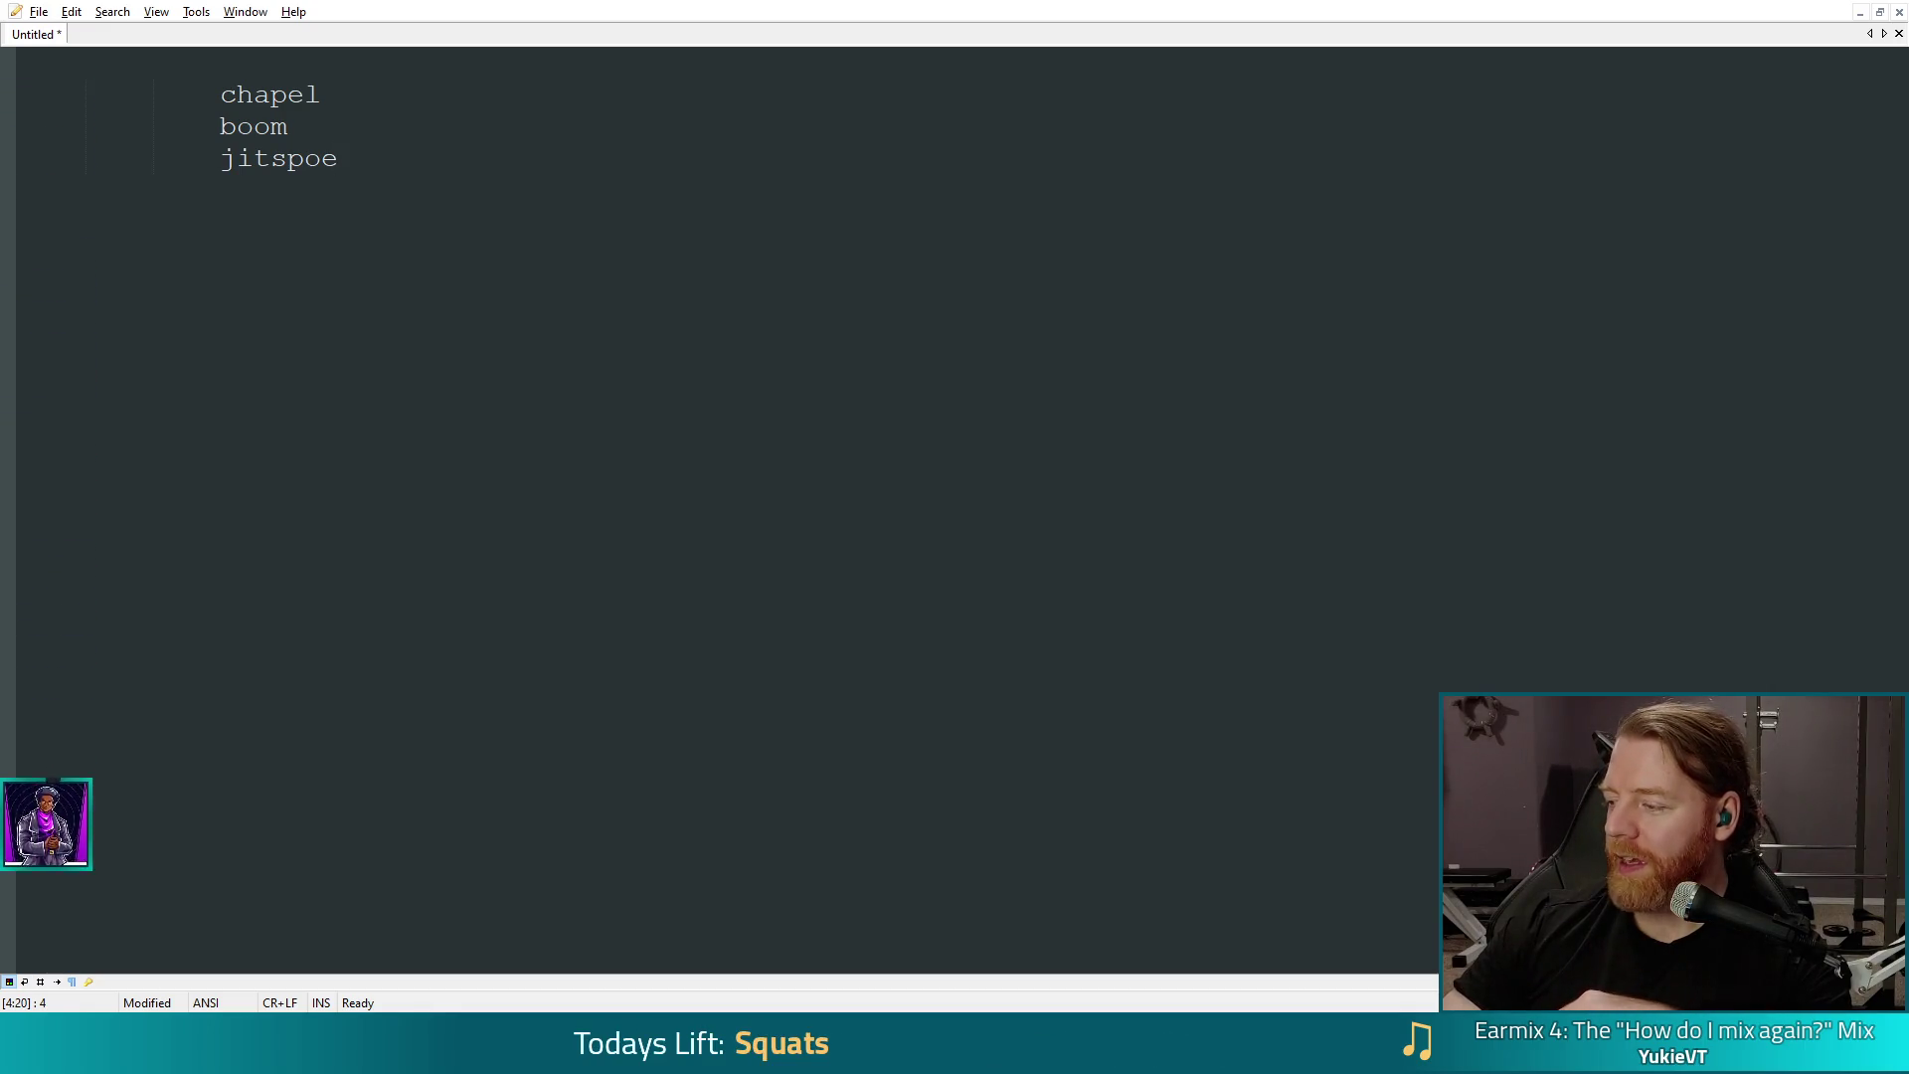
pyautogui.write('lobo')
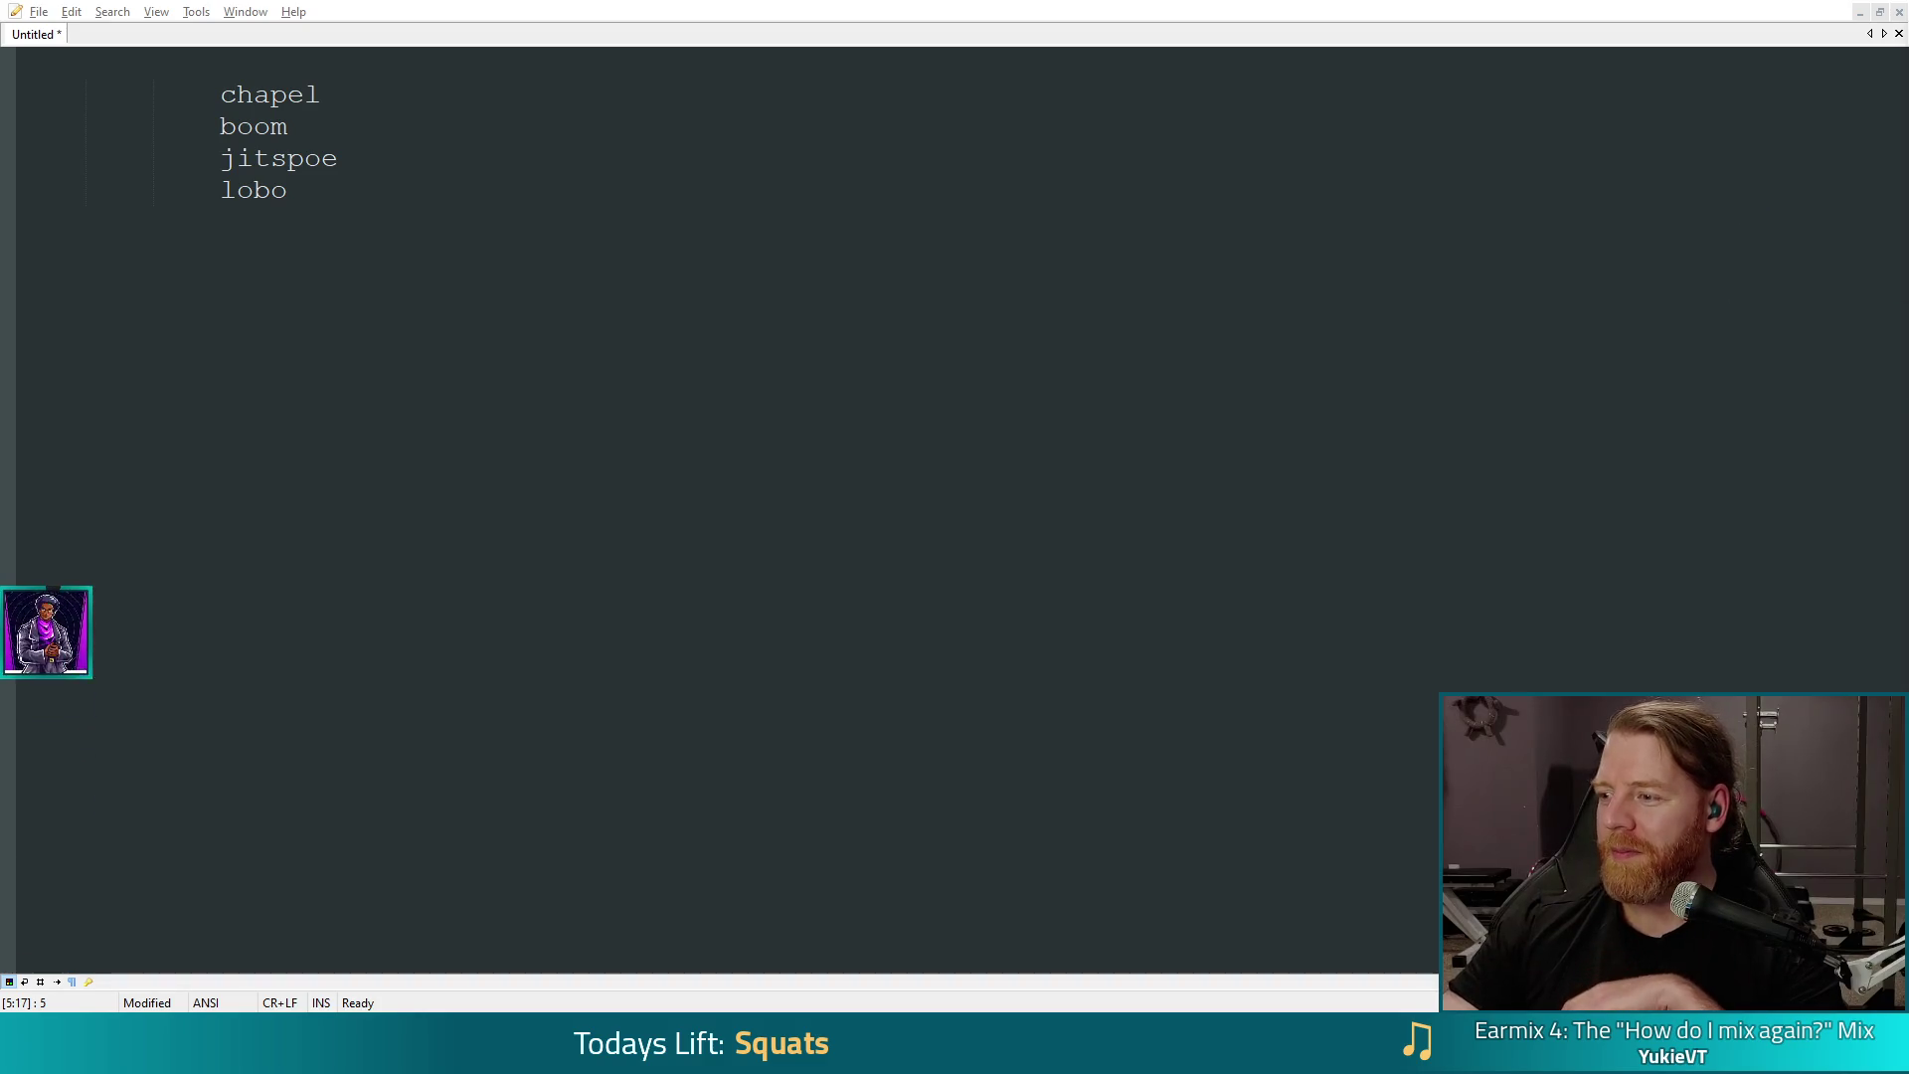
pyautogui.click(405, 159)
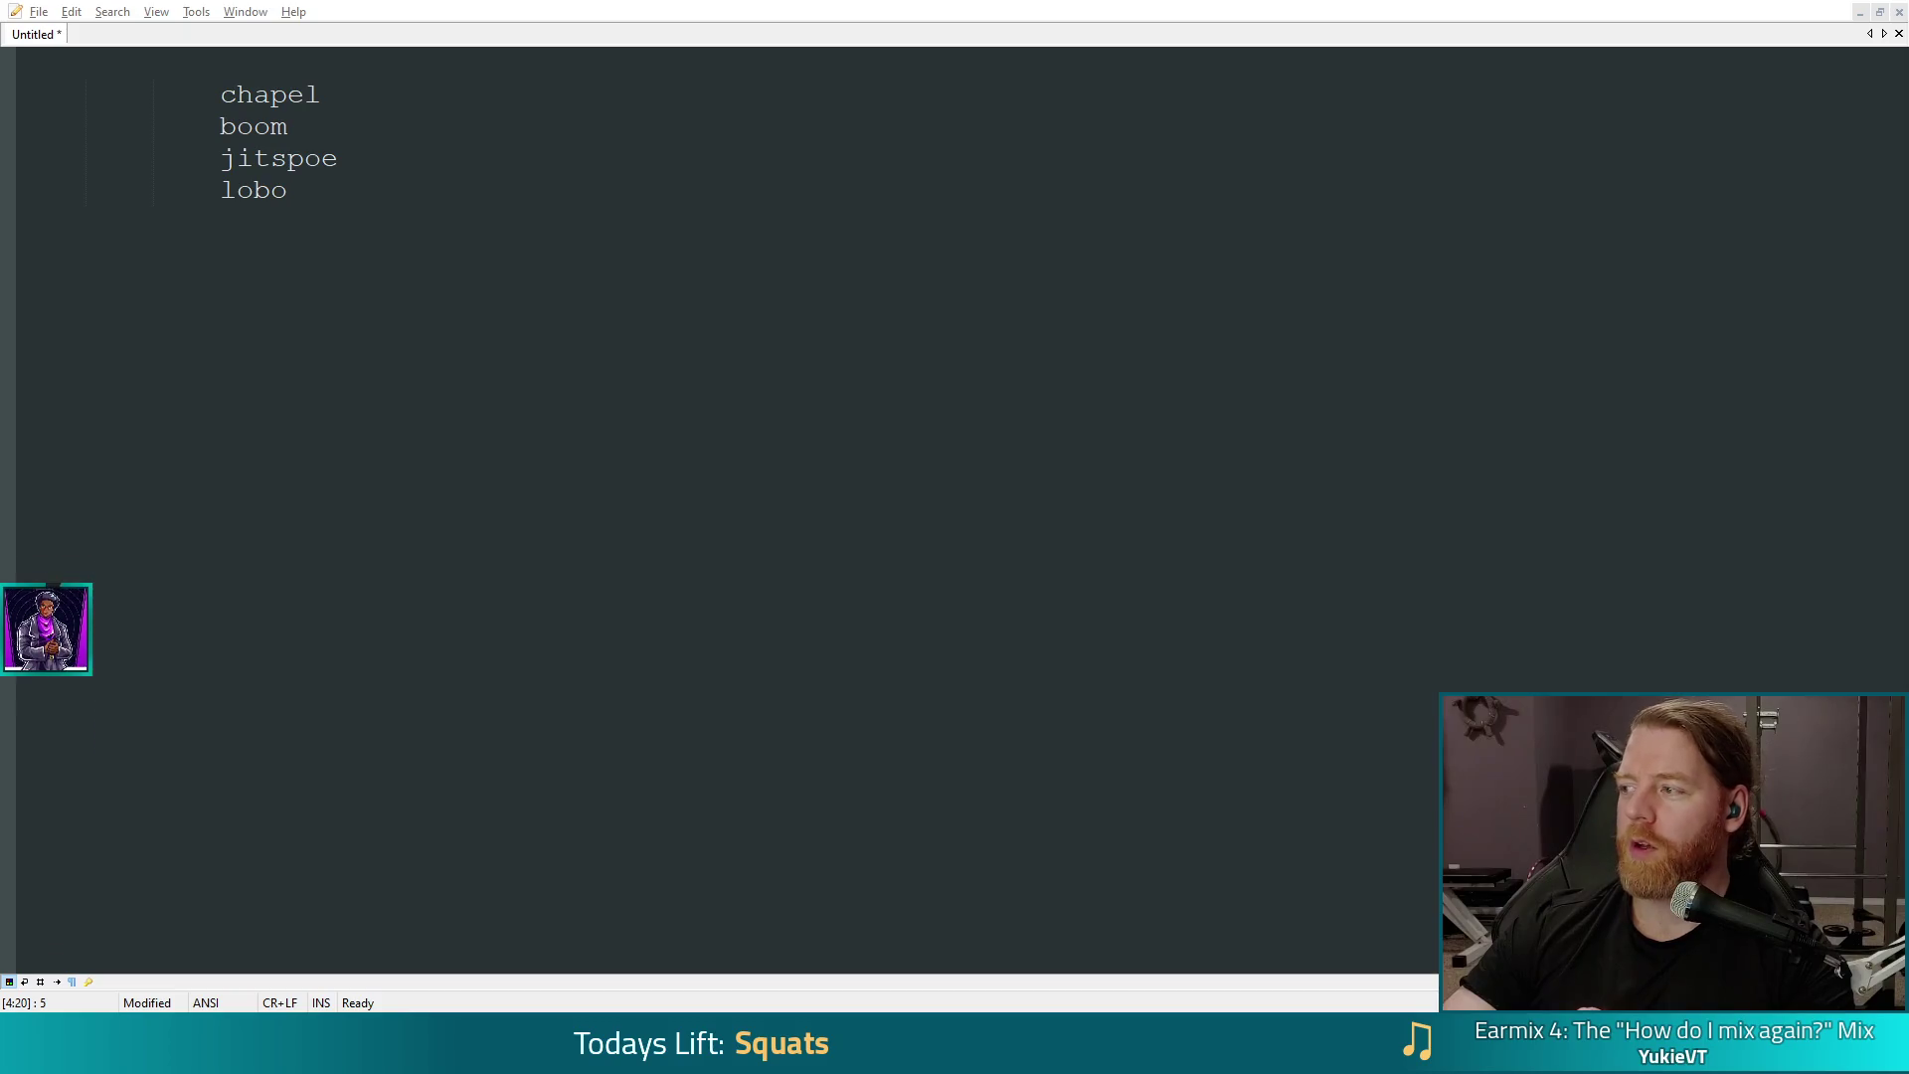
# Step: Replay the Flying in Hexery Short from its beginning and give it a like
pyautogui.hotkey('alt', 'Tab')
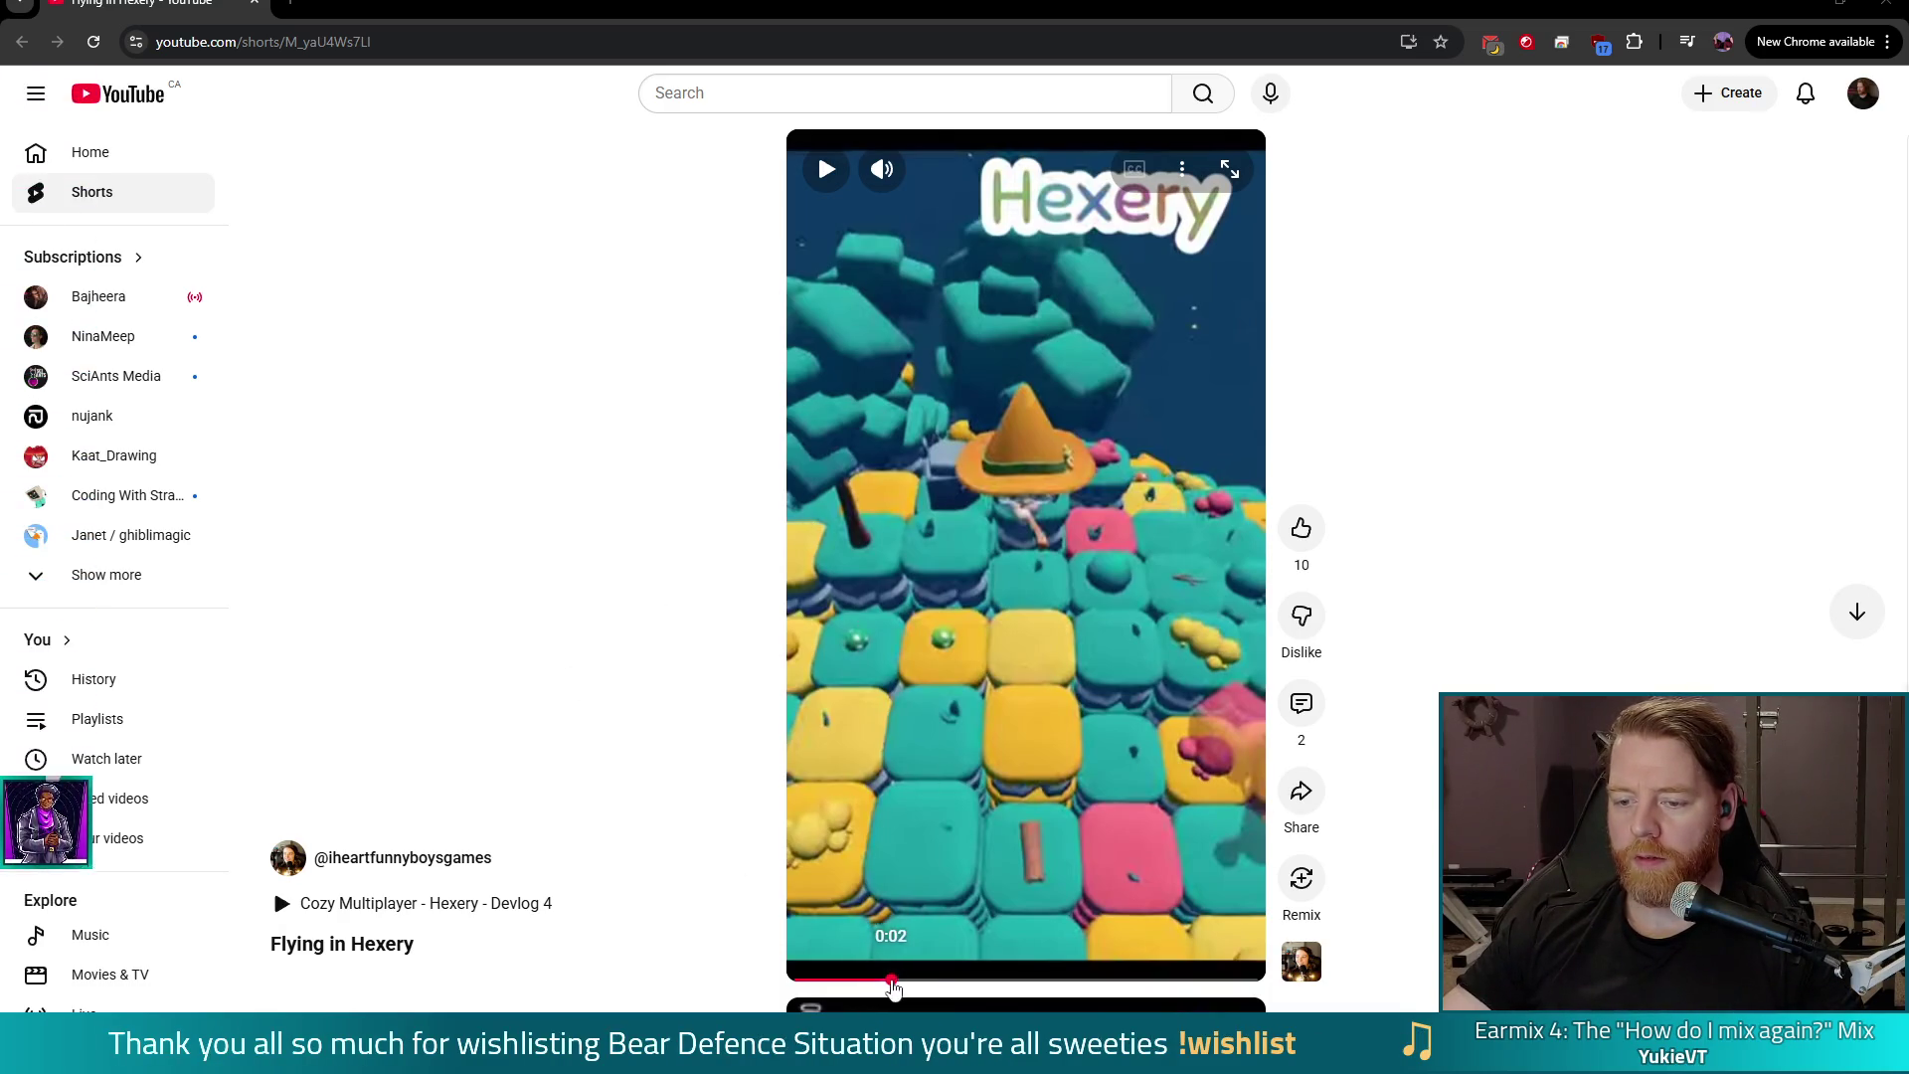
pyautogui.click(799, 978)
pyautogui.click(1001, 509)
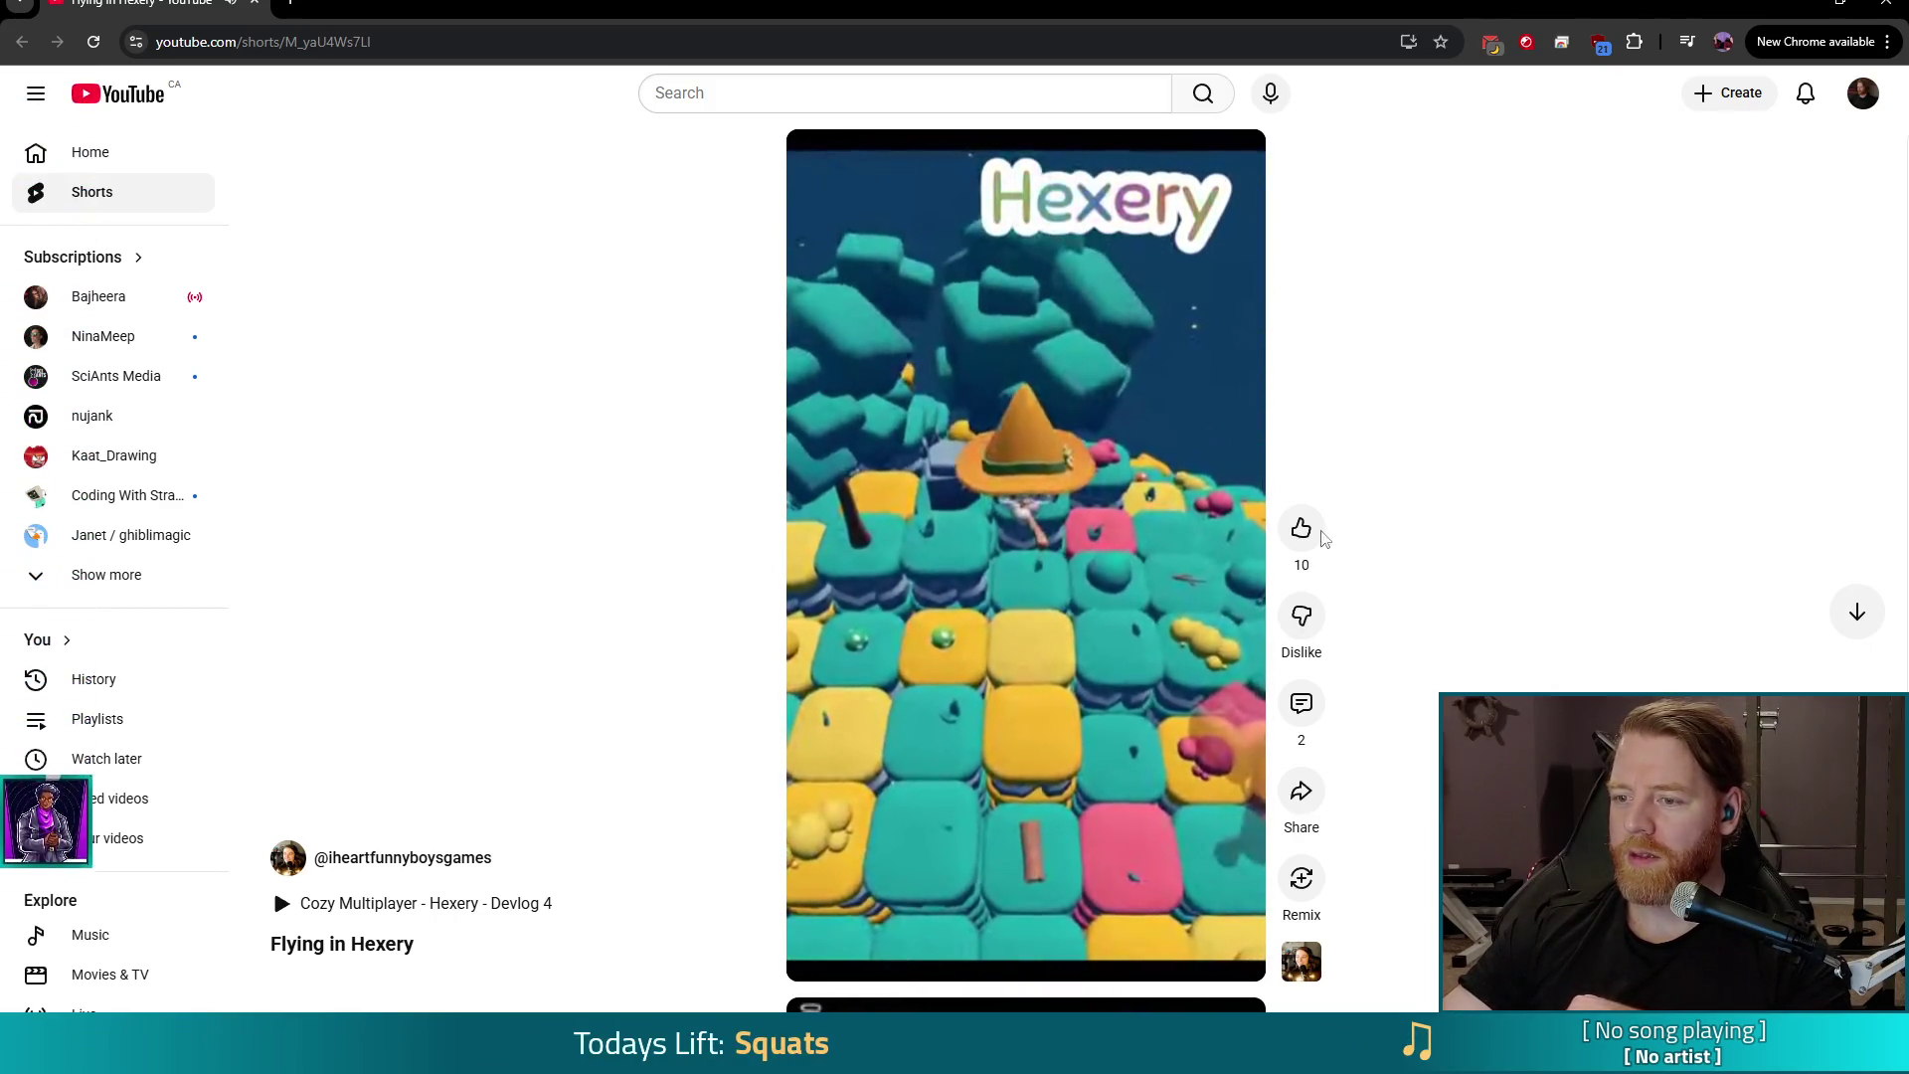
pyautogui.click(1303, 529)
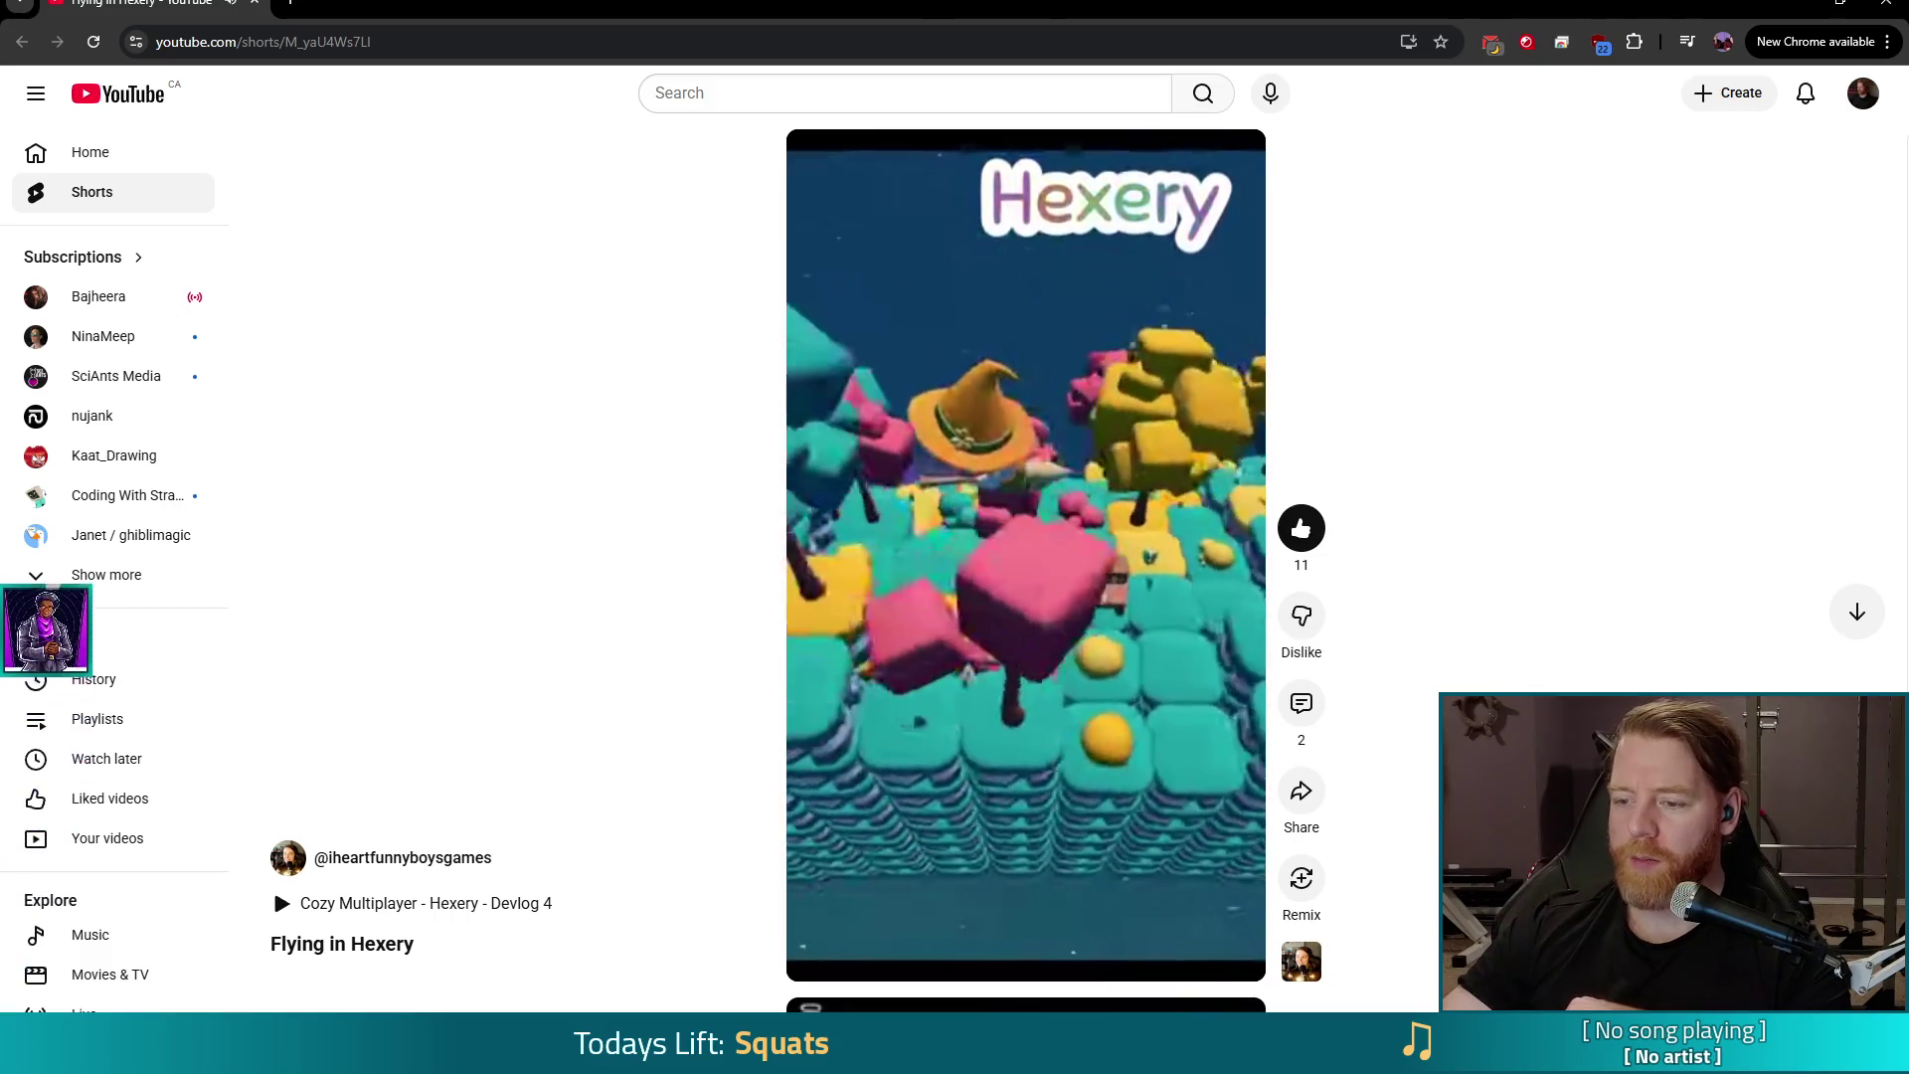